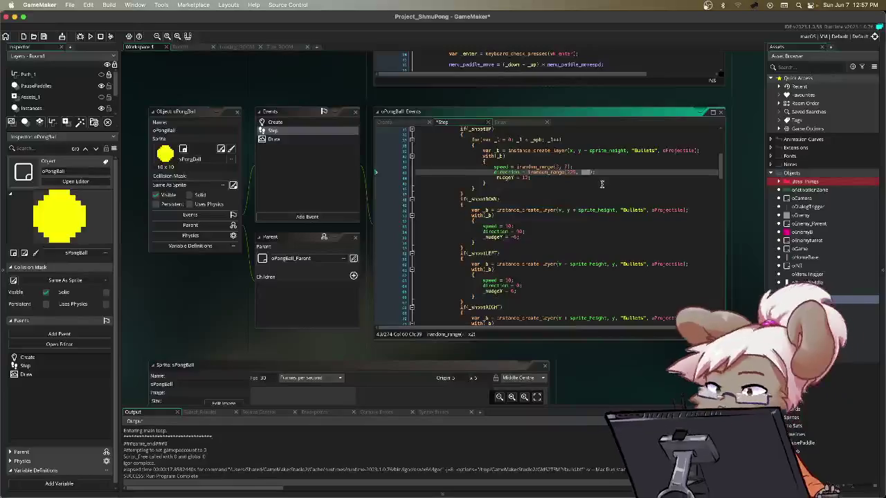
- Change the upward shot's irandom_range values to (225, 315)
text(315)
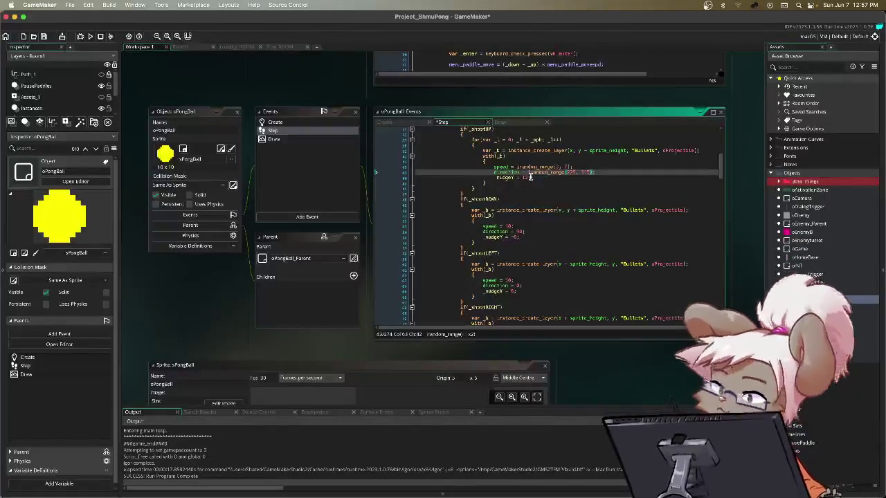
click(533, 178)
scroll(494, 179, up, 5)
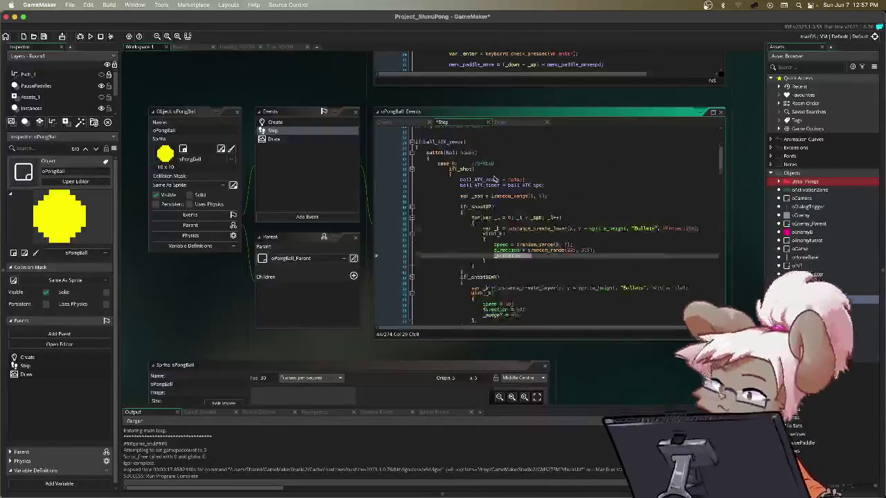
scroll(494, 180, up, 2)
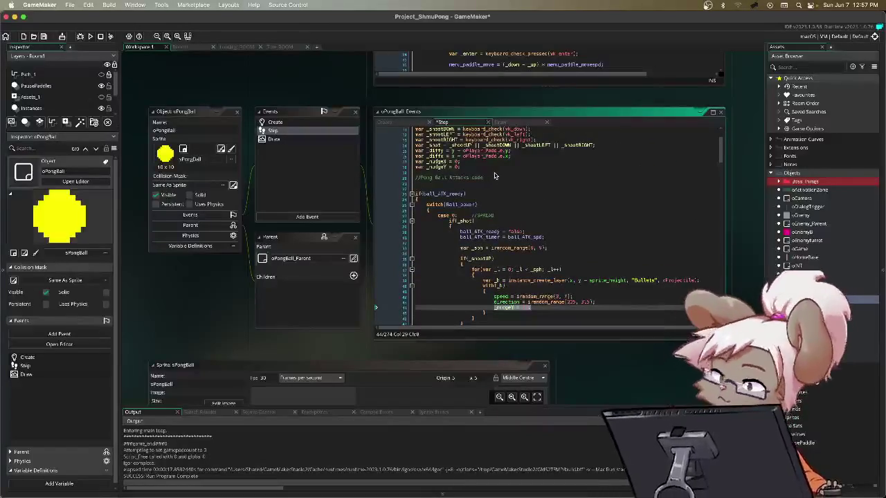
scroll(494, 176, down, 10)
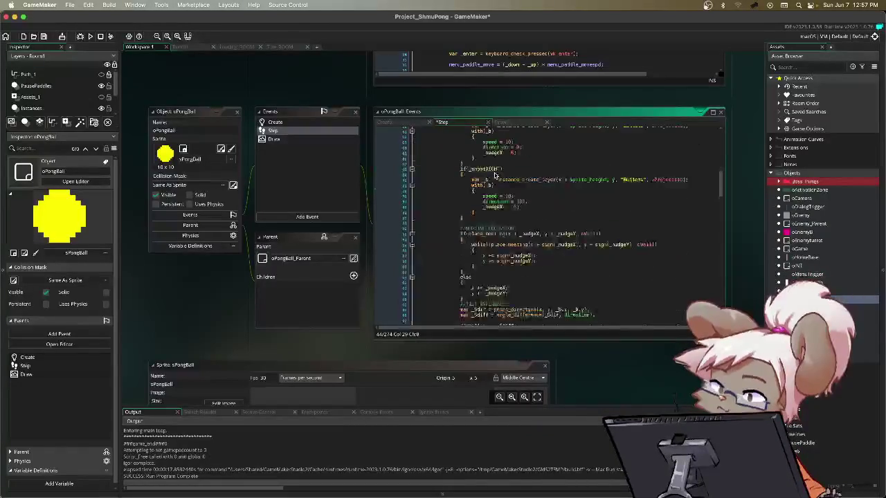
scroll(494, 175, up, 5)
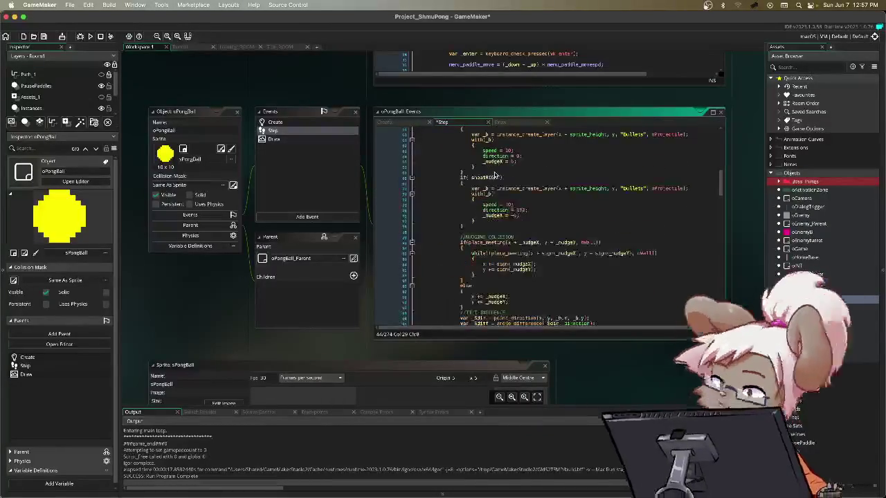
scroll(494, 175, down, 5)
mouse_move(461, 199)
mouse_down()
mouse_move(528, 238)
mouse_move(601, 245)
mouse_up()
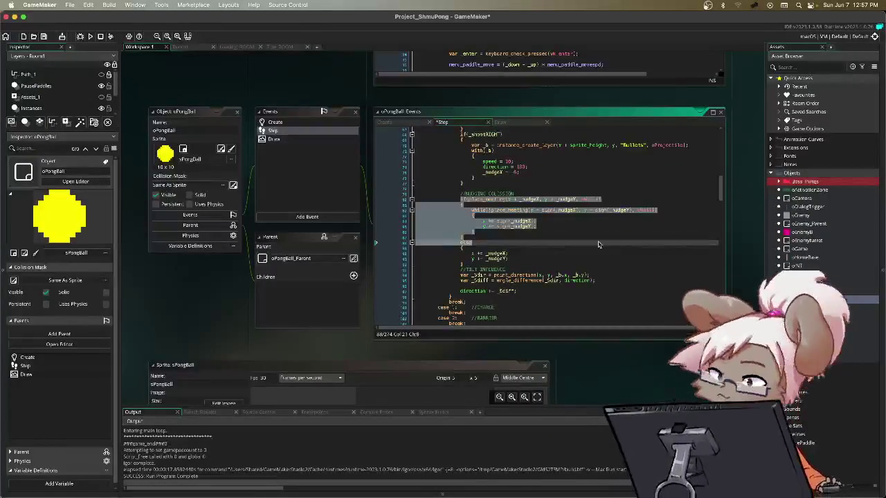
click(495, 206)
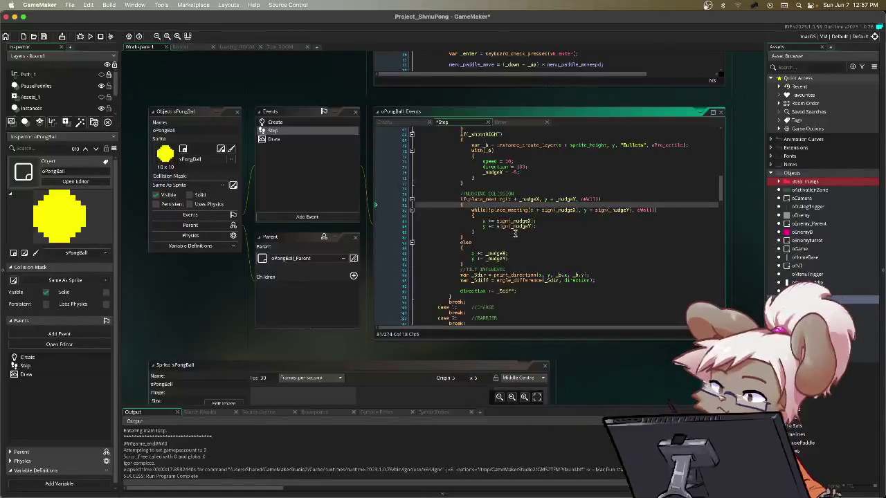
- Make the else-branch nudge read x += _nudgeX and y += _nudgeY
scroll(515, 233, up, 10)
scroll(518, 254, up, 2)
scroll(518, 253, down, 8)
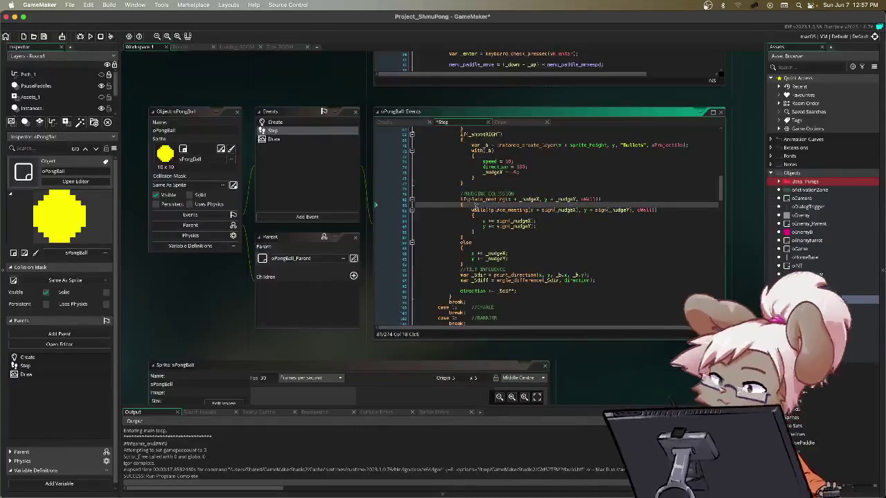
scroll(546, 235, down, 2)
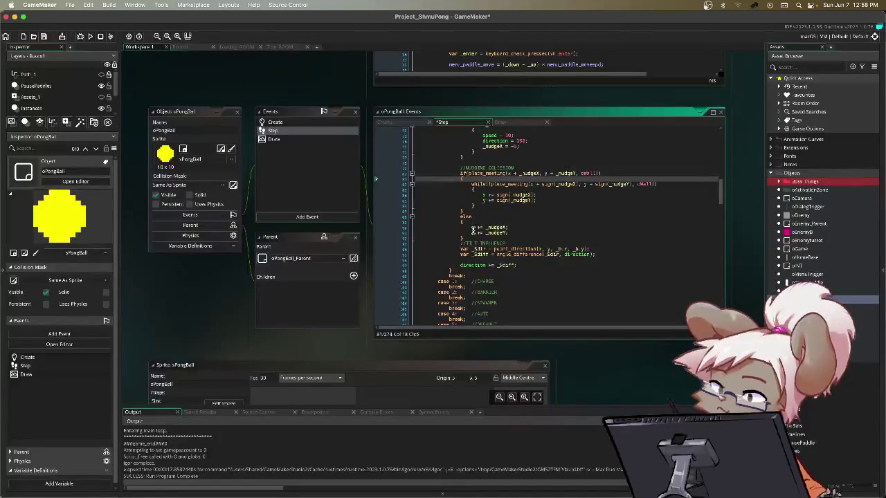
text(+)
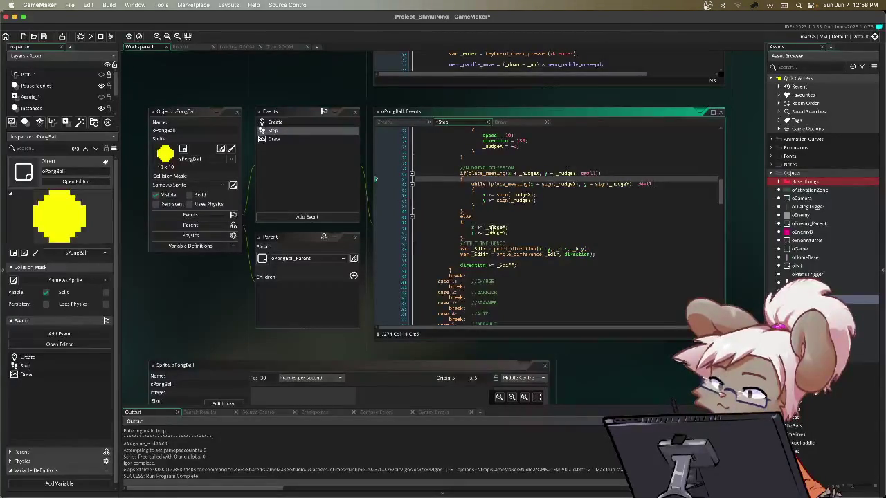
scroll(540, 215, up, 3)
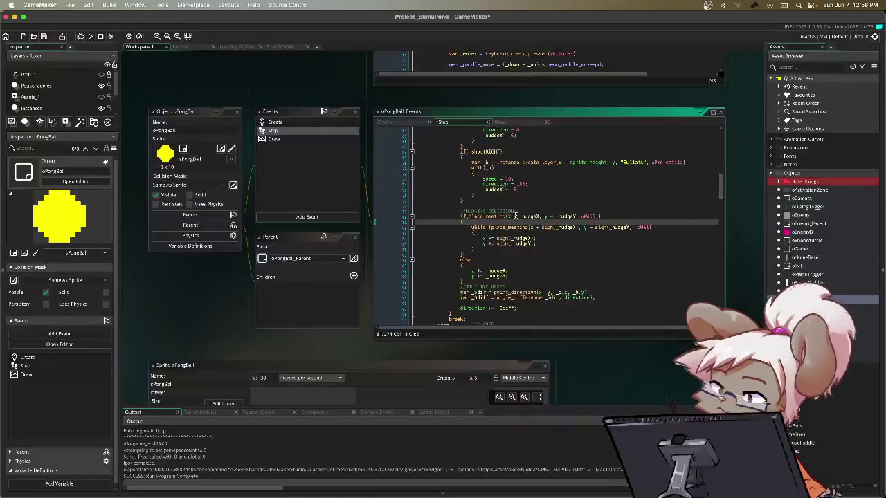
scroll(494, 175, up, 7)
scroll(496, 178, up, 4)
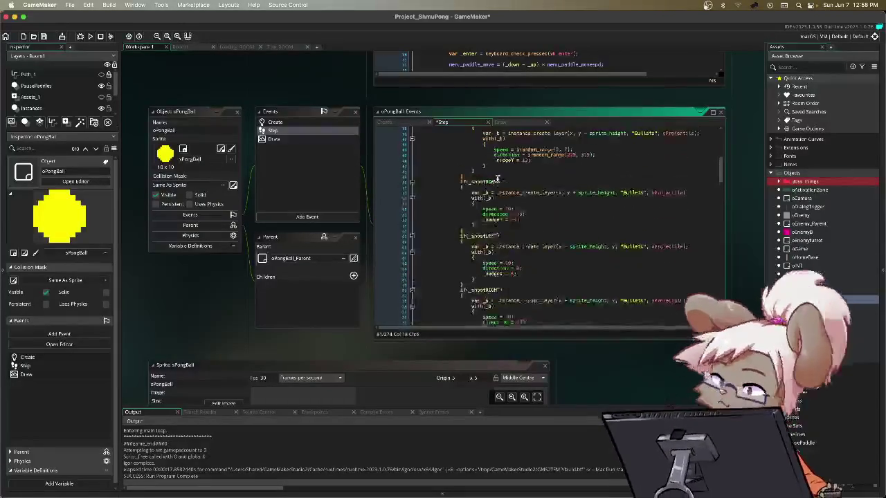
click(506, 170)
scroll(499, 208, down, 12)
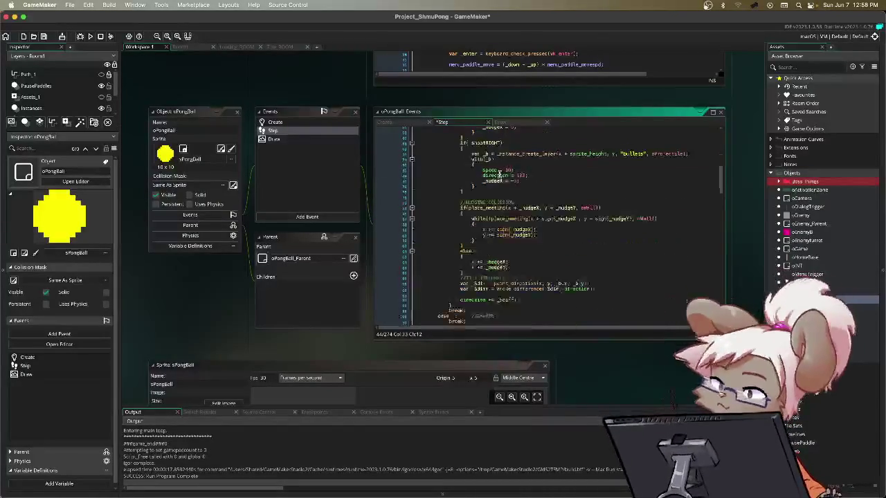
drag(486, 244, 530, 249)
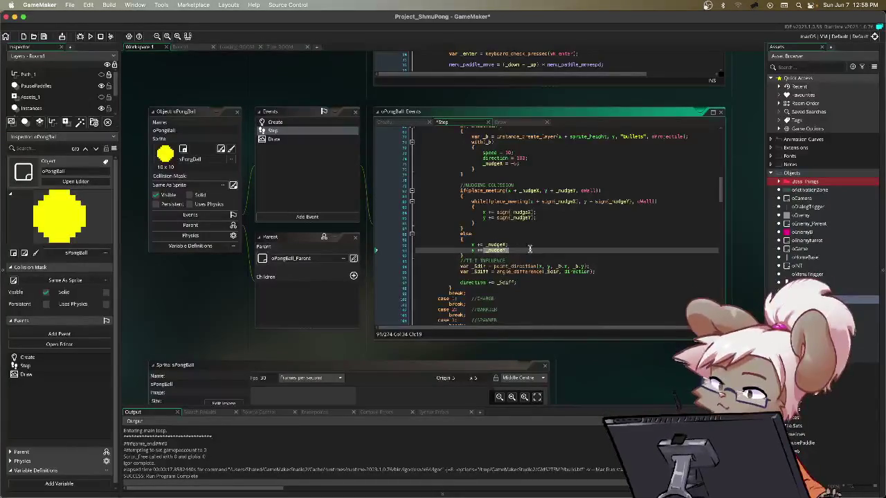
scroll(491, 258, down, 3)
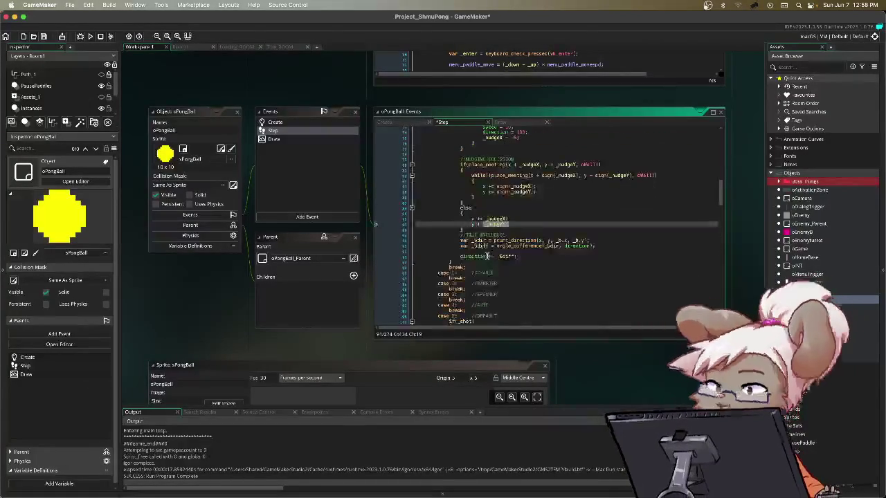
drag(462, 240, 598, 242)
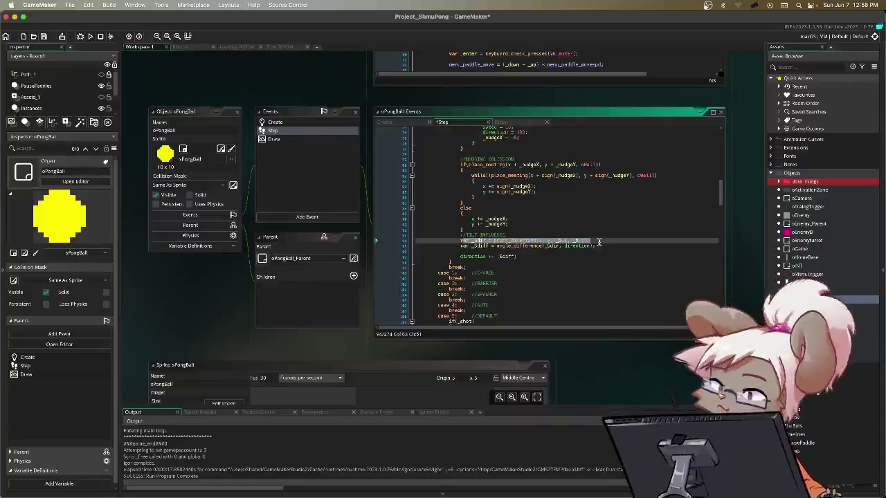
click(600, 240)
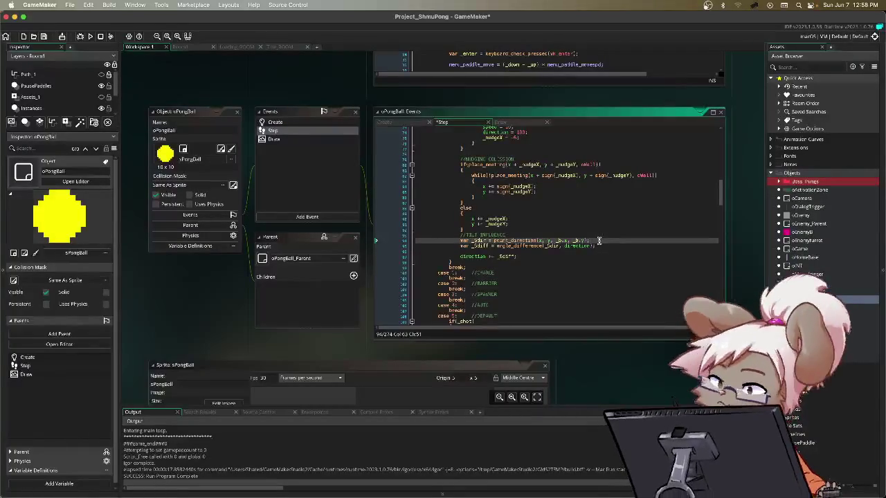
scroll(471, 236, up, 10)
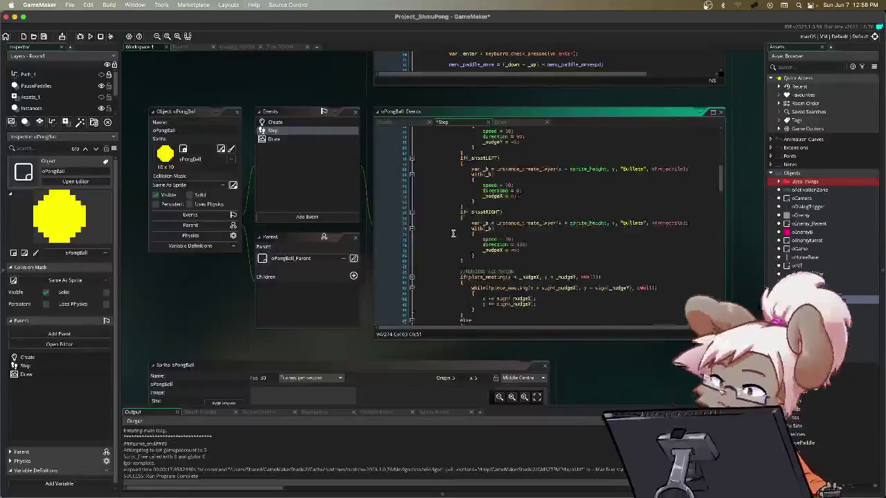
scroll(455, 232, up, 6)
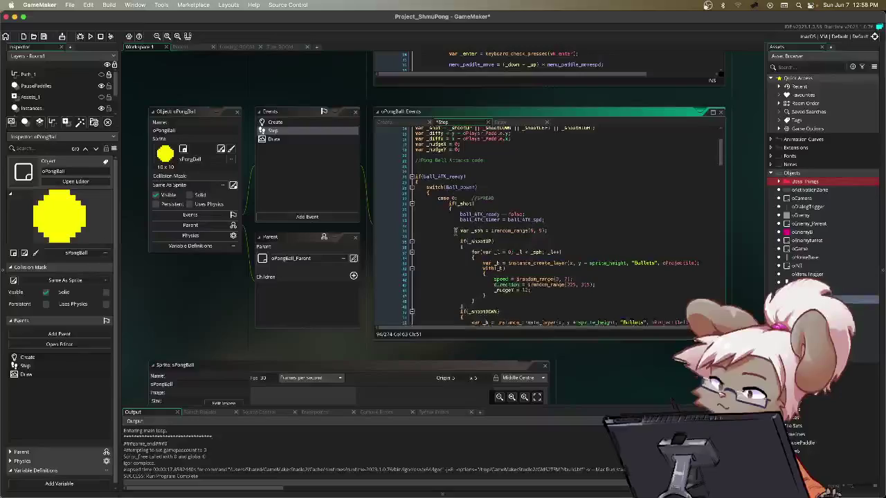
scroll(451, 210, down, 9)
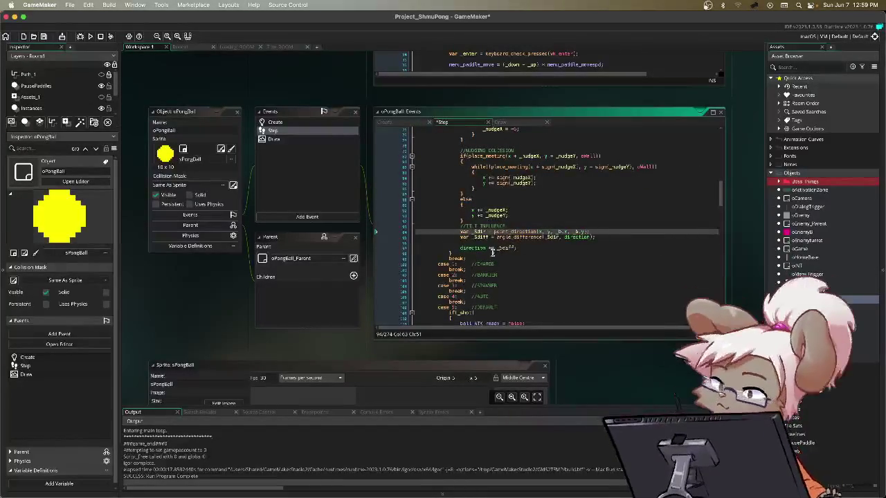
scroll(475, 247, down, 3)
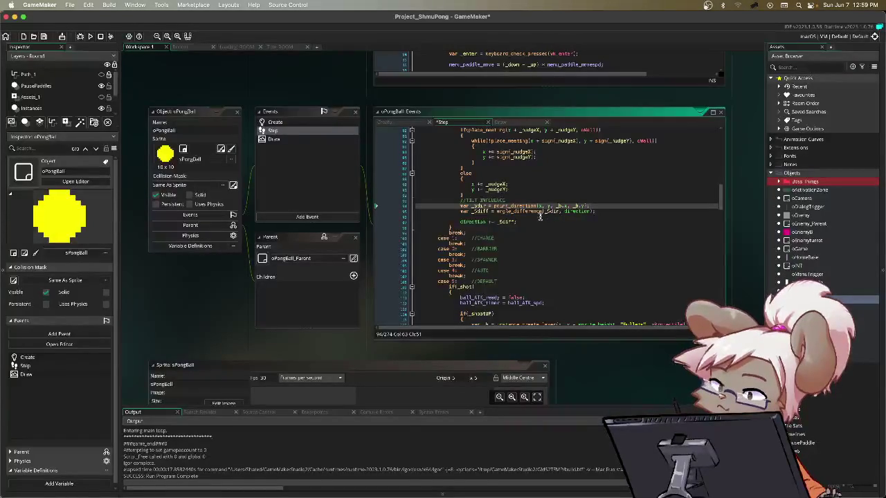
click(498, 207)
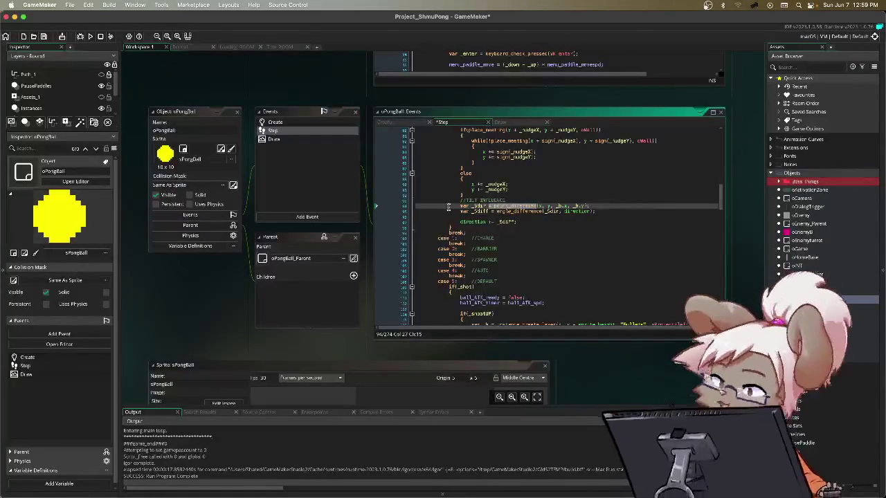
drag(450, 207, 595, 211)
click(524, 222)
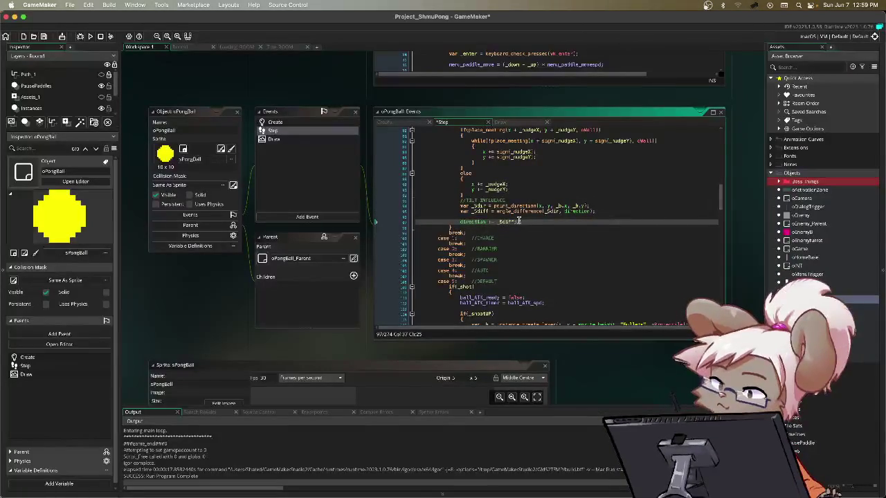
drag(498, 222, 528, 224)
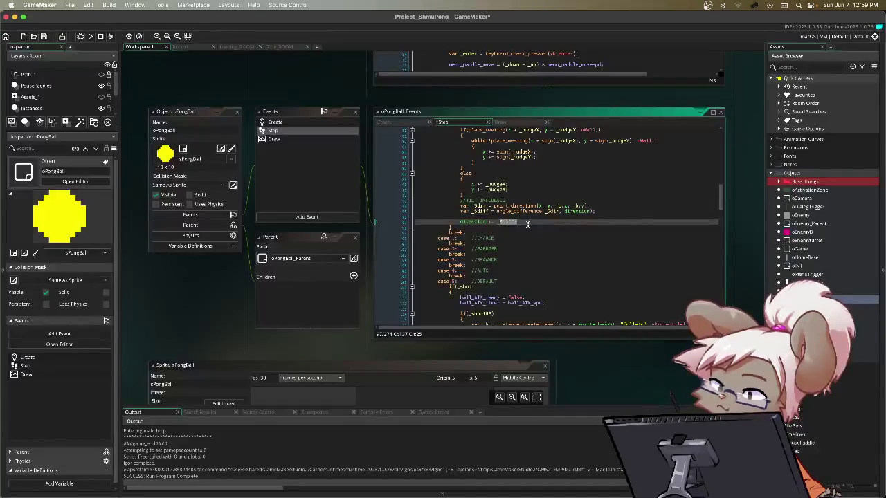
click(528, 224)
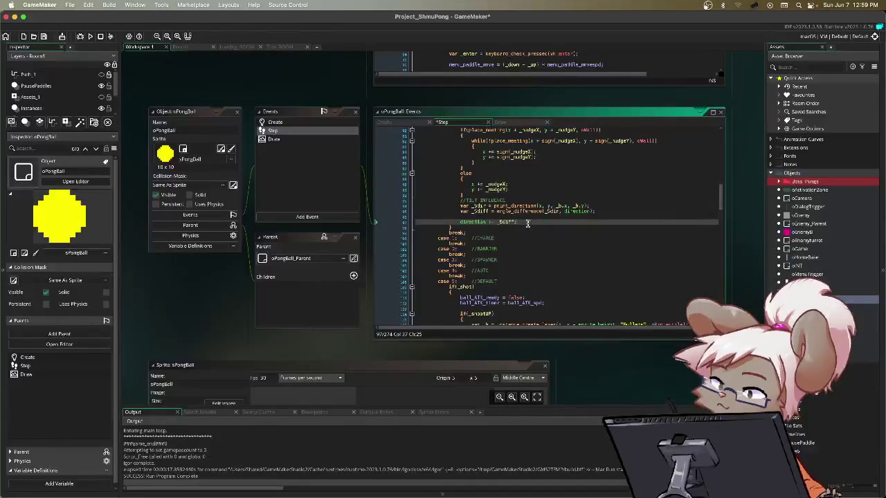
drag(459, 222, 515, 222)
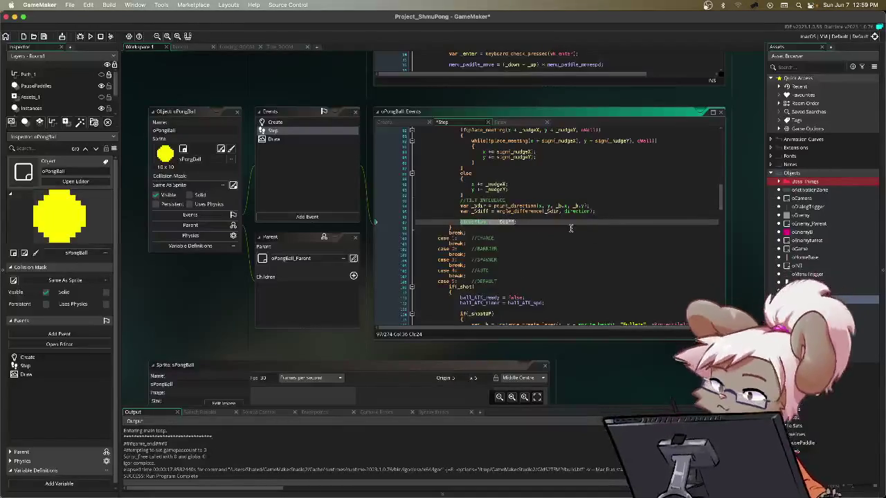
scroll(550, 220, down, 10)
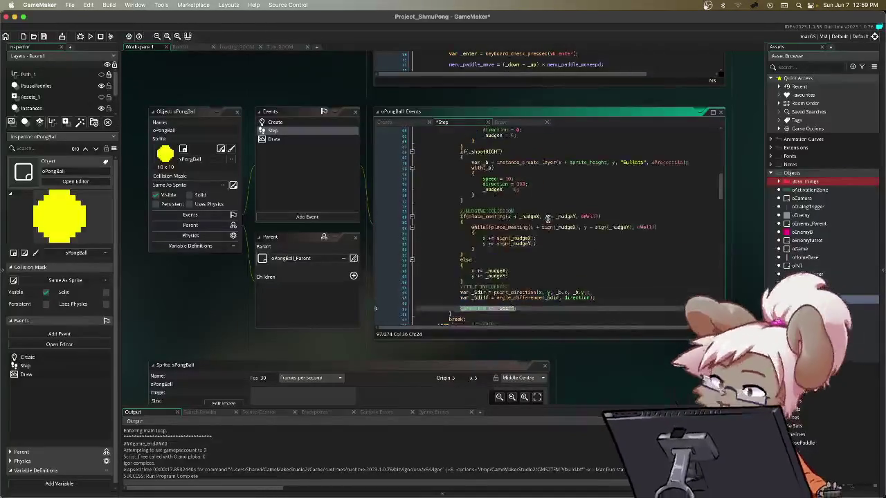
scroll(547, 219, up, 2)
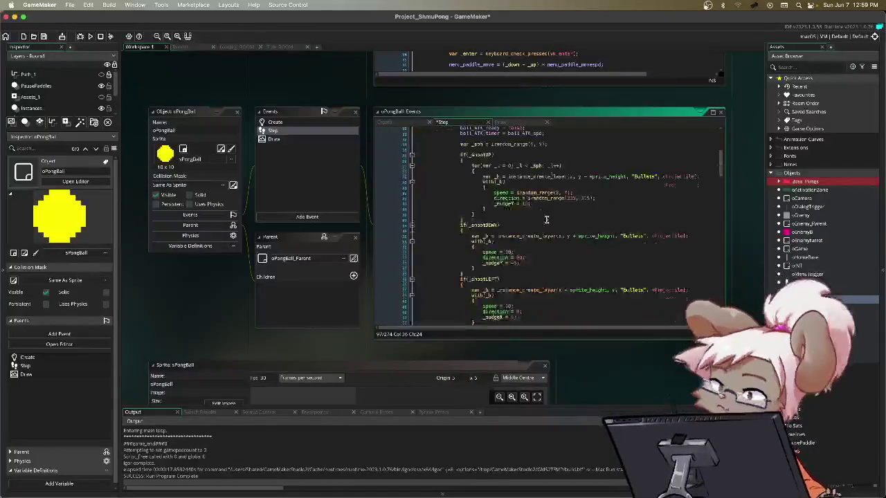
drag(460, 164, 542, 219)
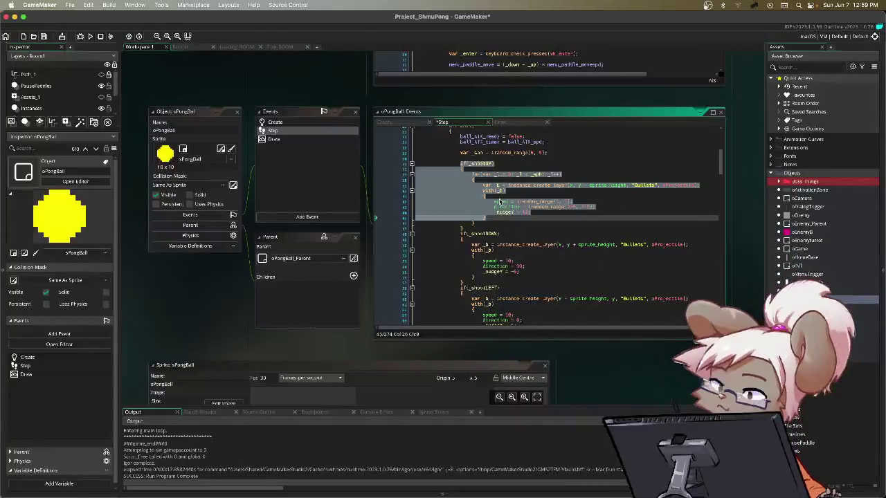
click(516, 201)
drag(533, 202, 560, 206)
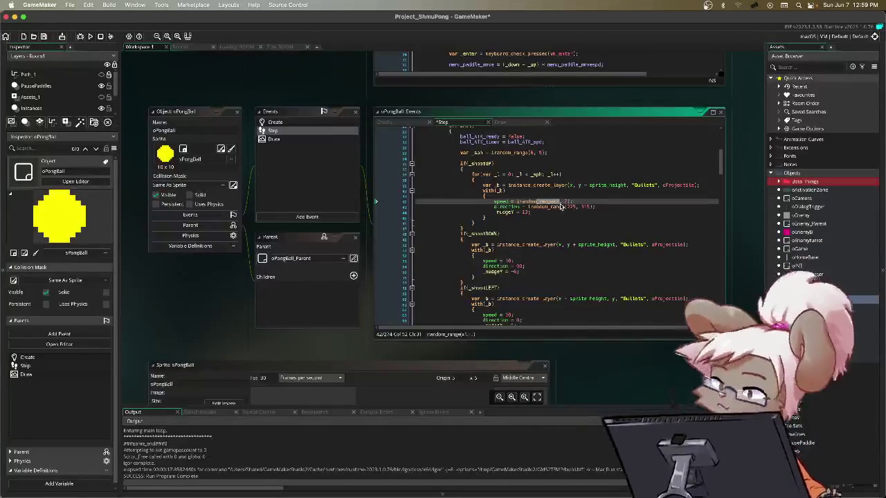
click(537, 201)
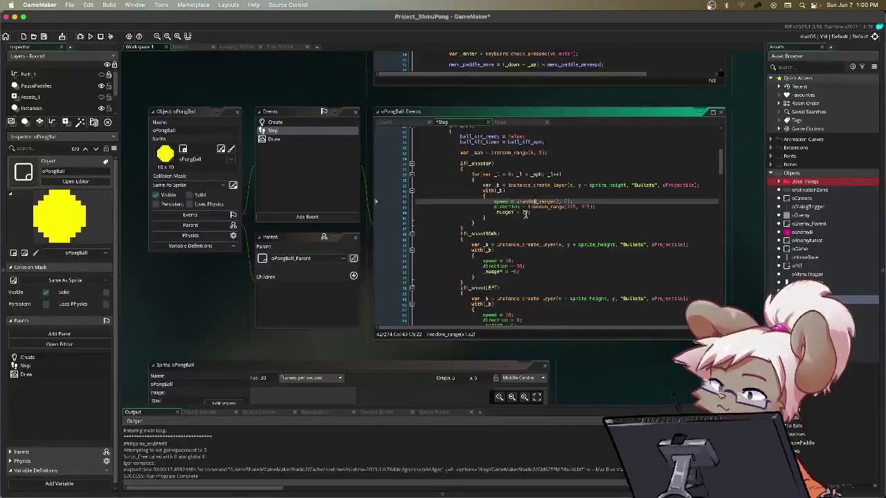
scroll(525, 215, down, 3)
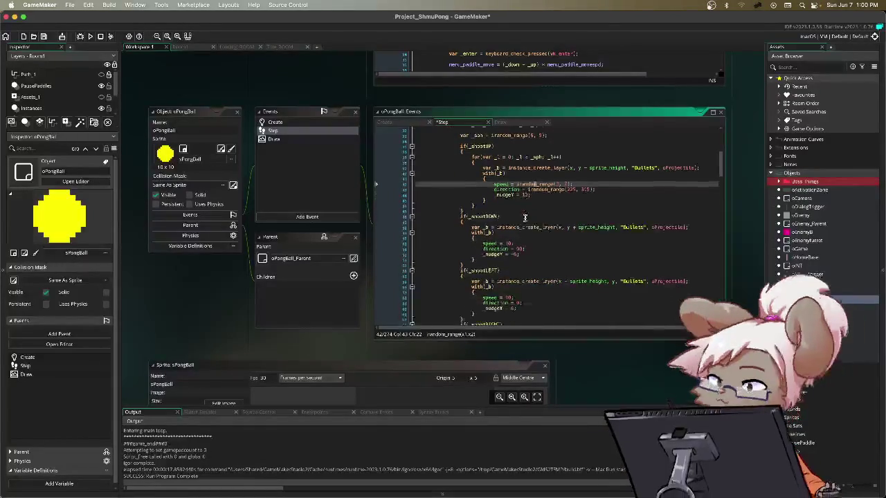
scroll(525, 235, down, 2)
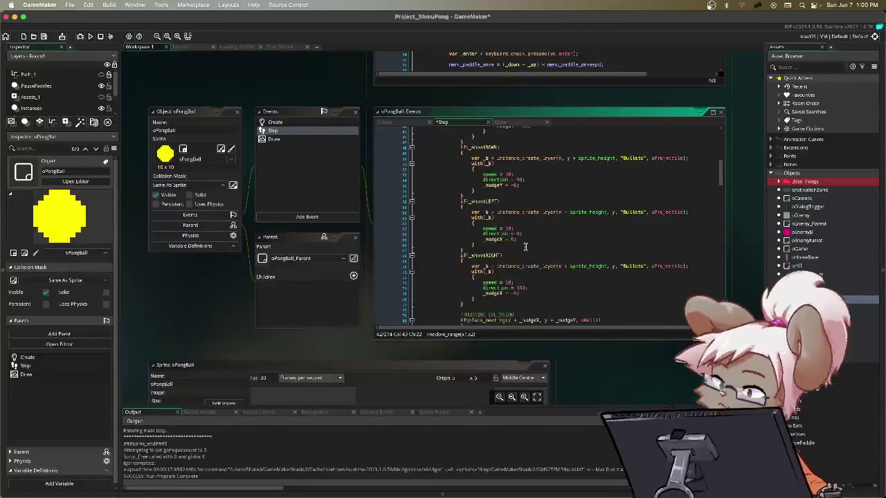
scroll(524, 247, up, 3)
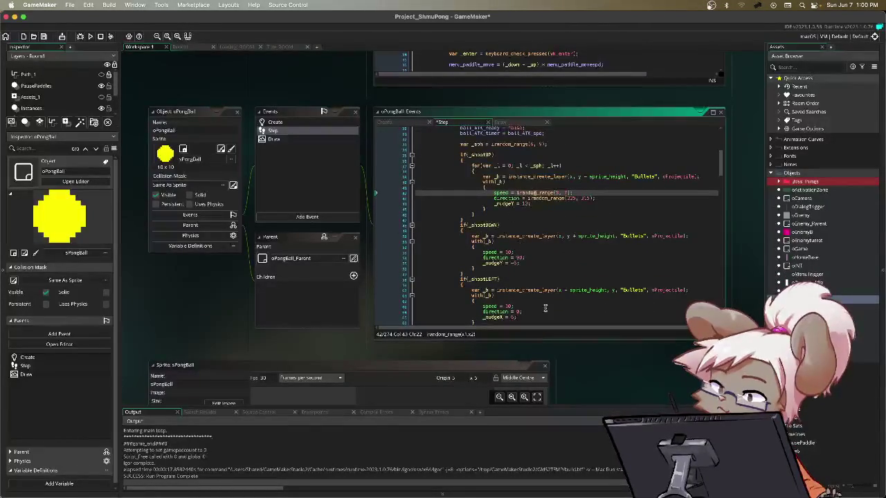
scroll(543, 304, down, 6)
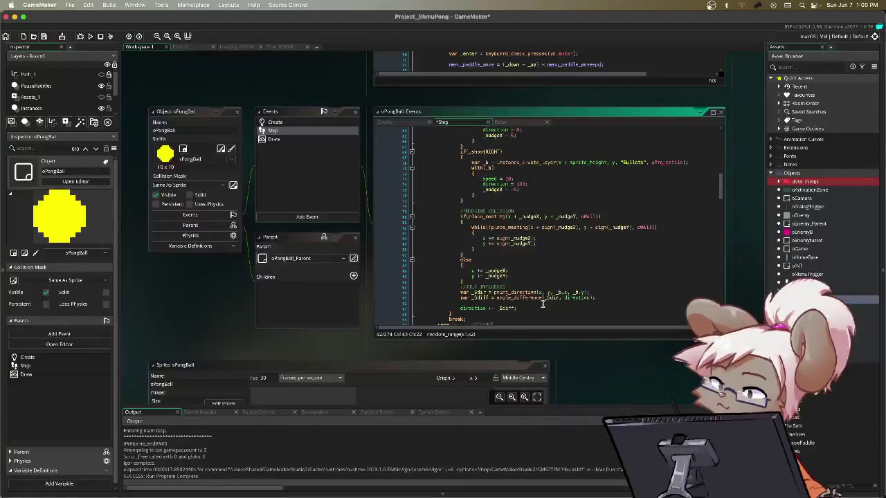
scroll(529, 249, up, 6)
scroll(528, 250, down, 4)
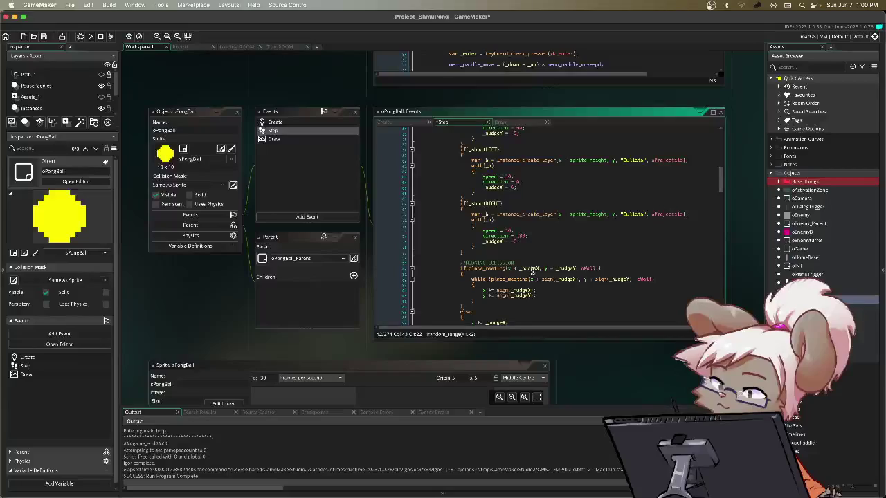
scroll(532, 271, down, 7)
click(548, 292)
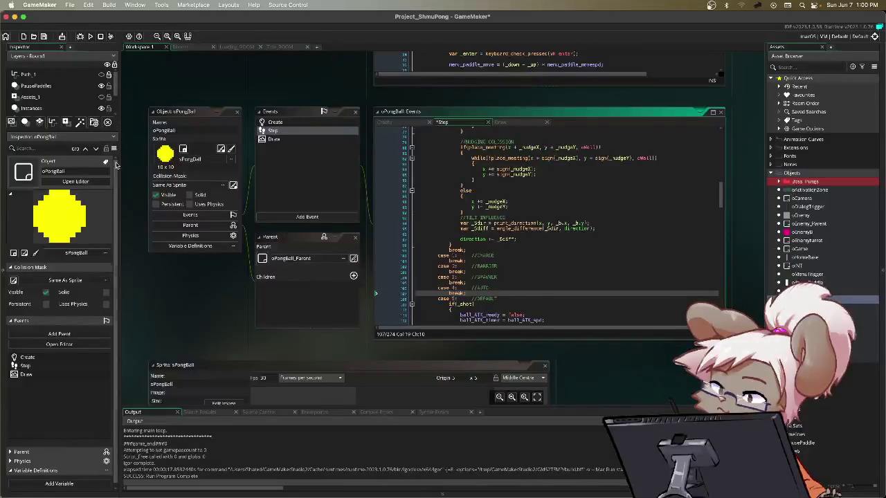
click(181, 46)
- Select the Instances_1 layer in Room1's Layers panel
click(285, 181)
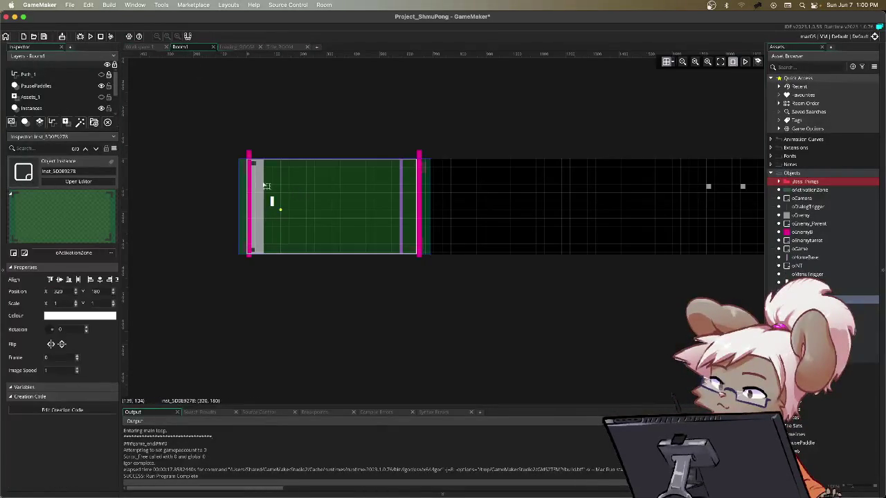
click(57, 87)
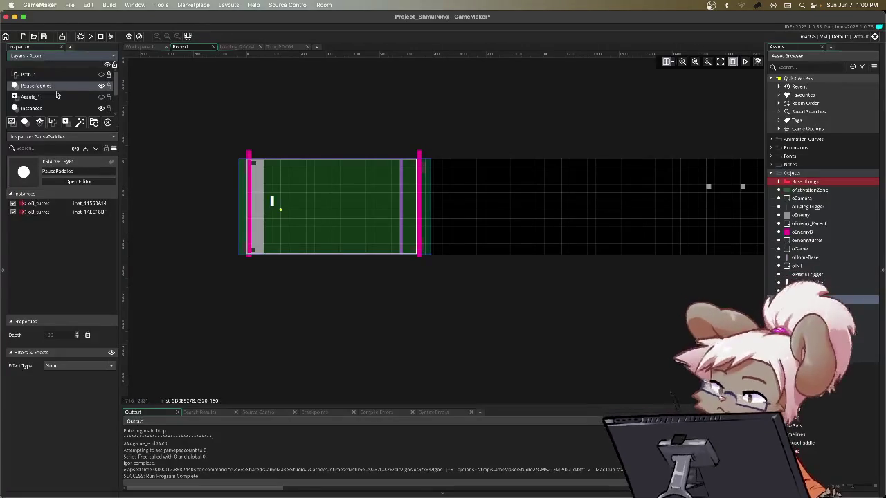
click(54, 109)
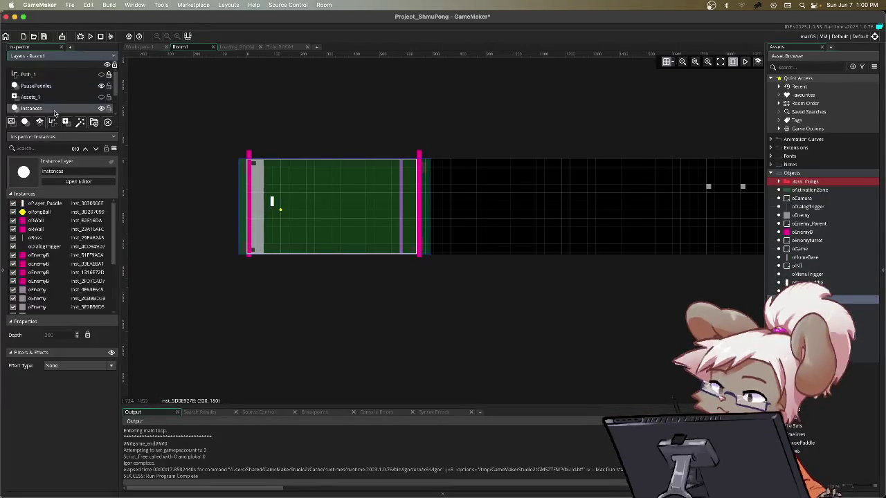
scroll(55, 113, down, 3)
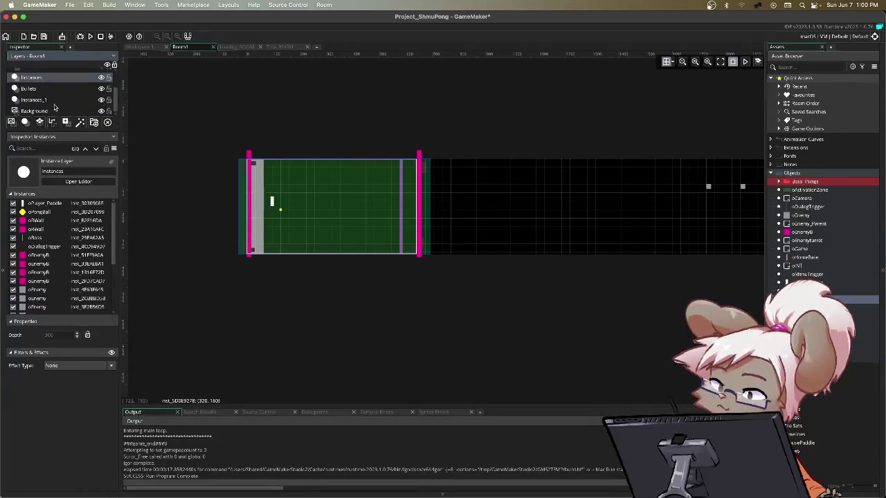
click(54, 101)
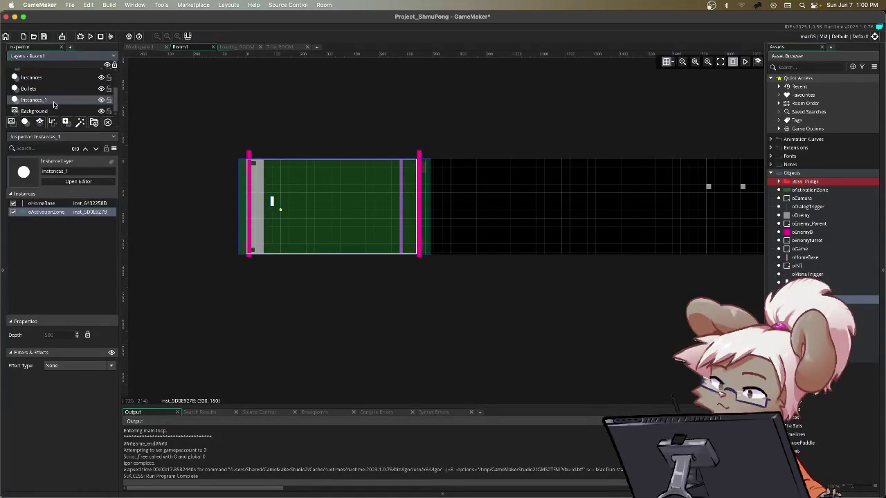
- Uncheck Export for the oActivationZone instance and run the game with F5
click(13, 214)
click(13, 214)
click(13, 213)
click(13, 213)
click(13, 214)
click(13, 214)
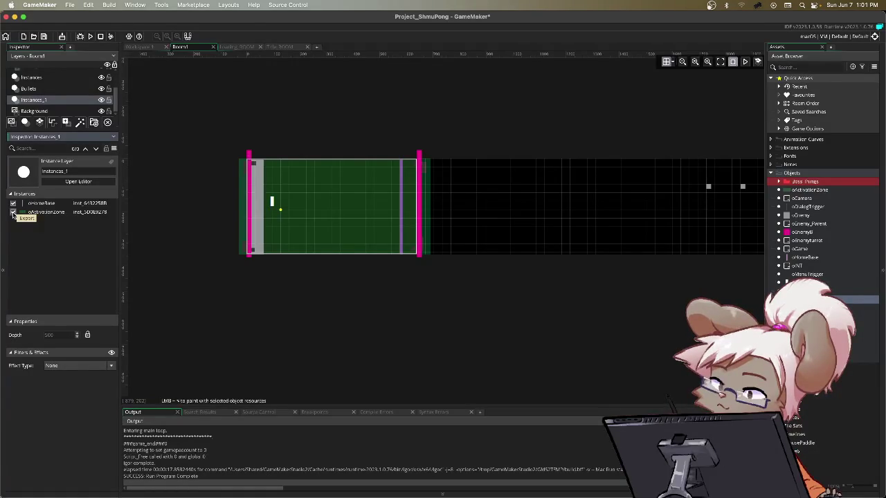
click(13, 213)
key(F5)
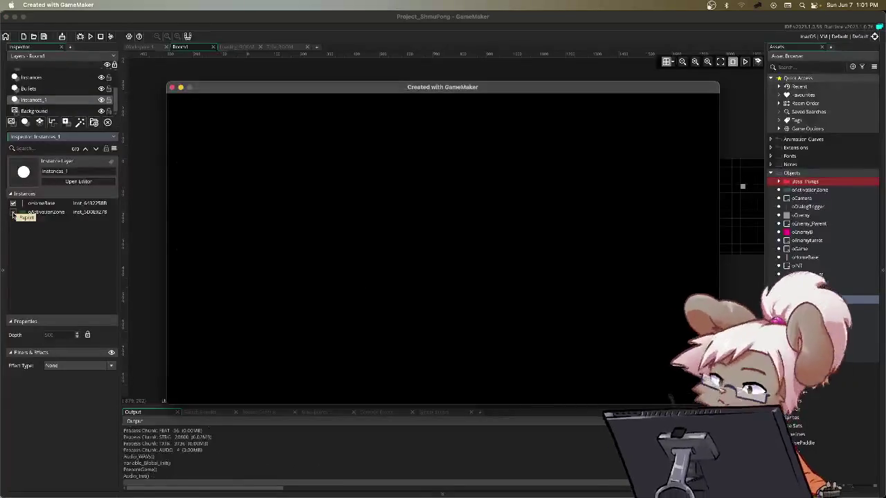
- Play from the menu, quit via the pause menu, then re-check oActivationZone's Export box
key(Return)
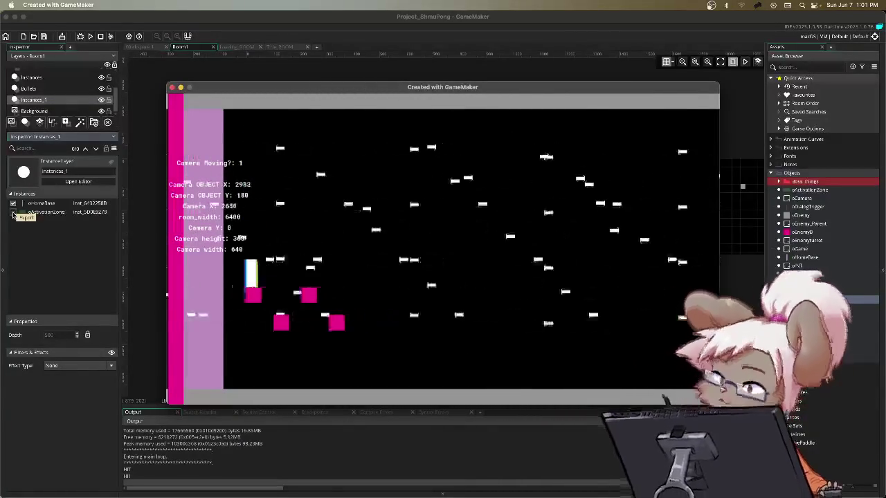
key(Escape)
key(Down)
key(Down)
key(Return)
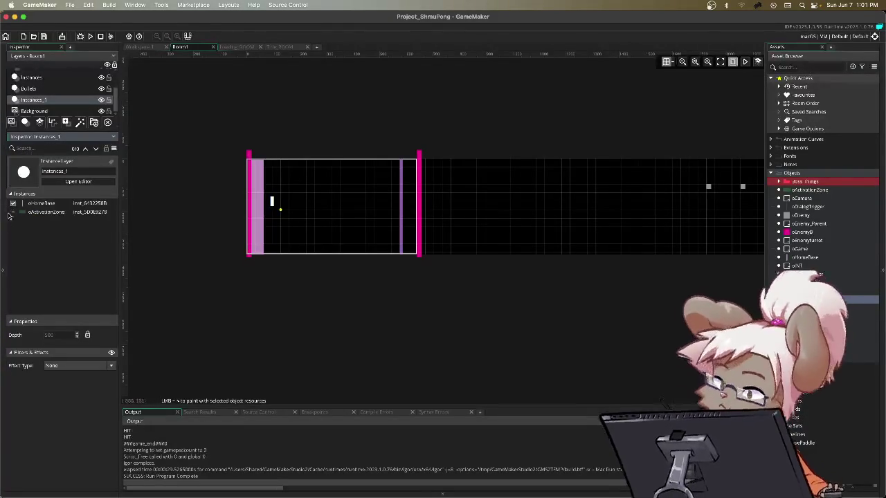
click(13, 212)
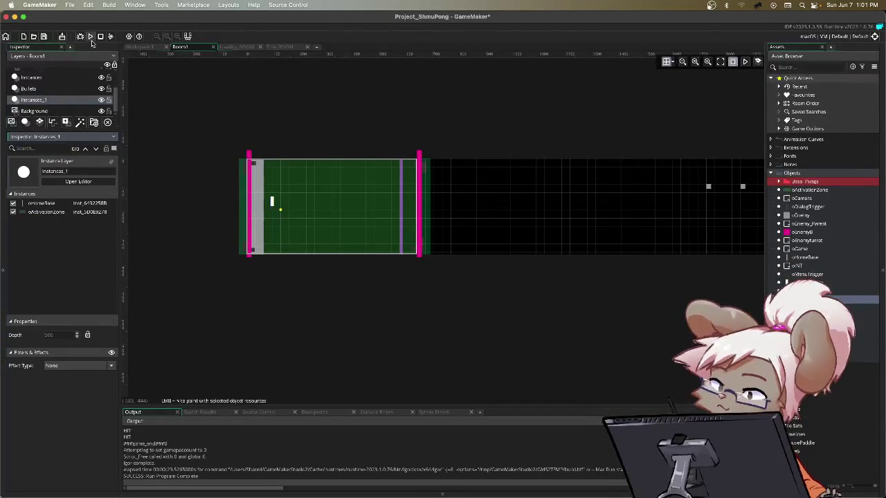
click(155, 49)
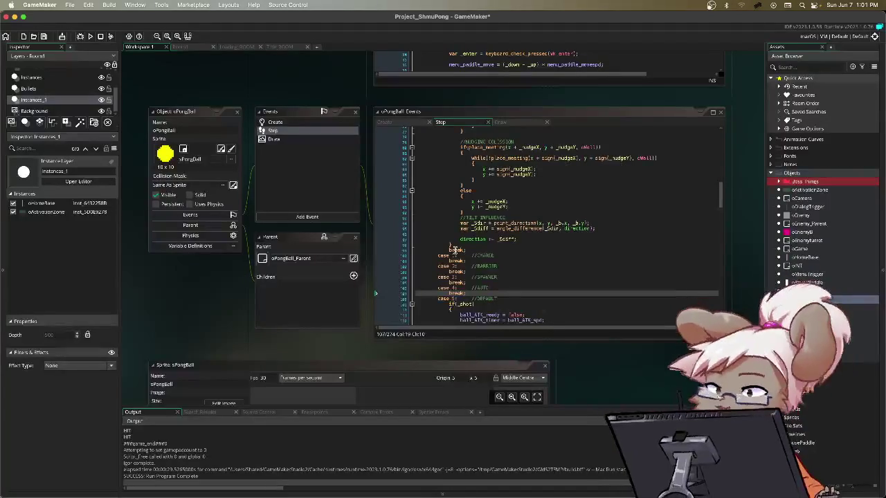
click(535, 232)
scroll(535, 229, down, 10)
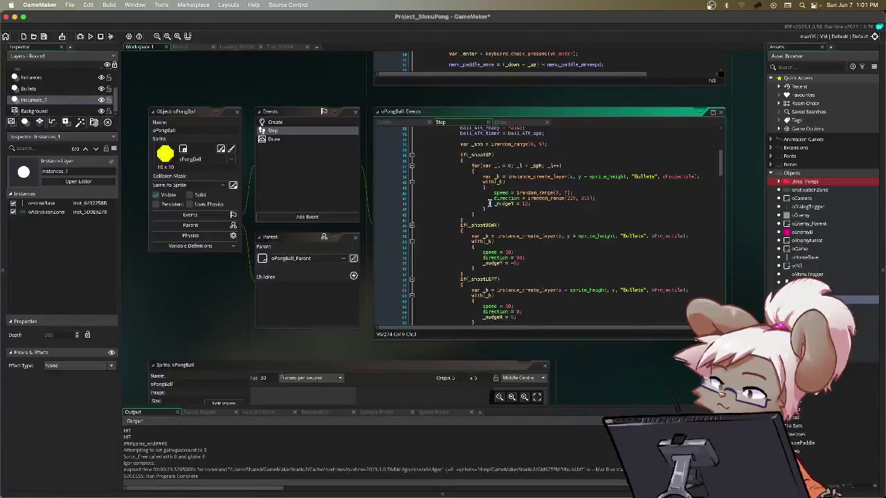
scroll(489, 202, up, 1)
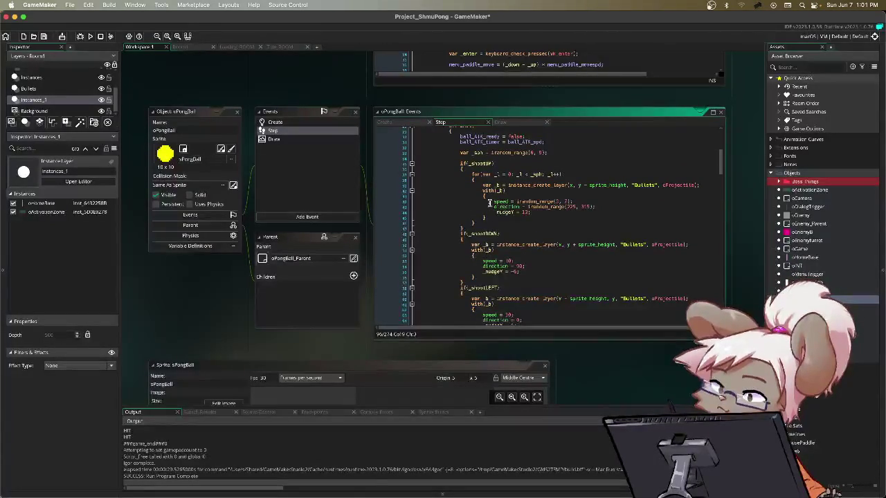
scroll(488, 203, up, 4)
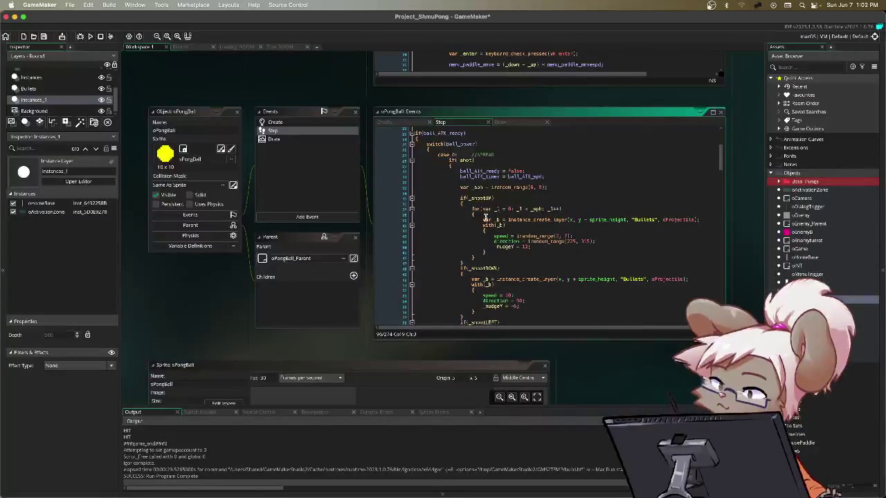
drag(486, 187, 547, 186)
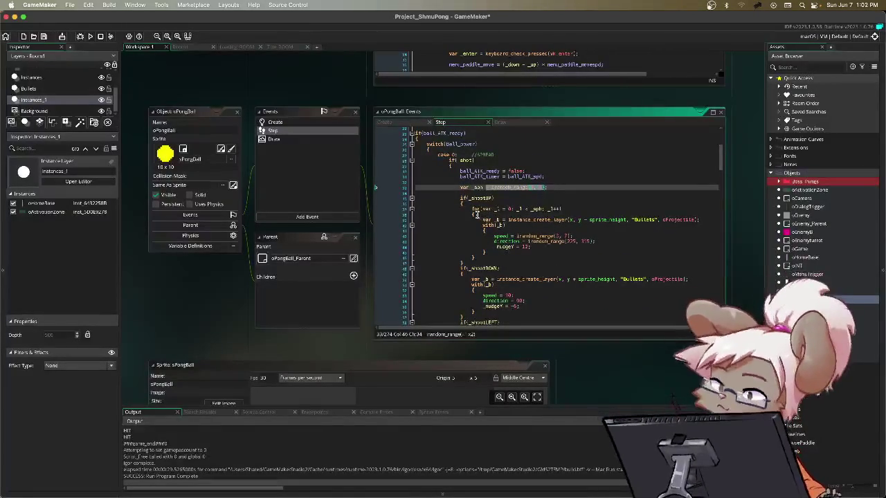
drag(473, 209, 561, 209)
scroll(486, 263, down, 4)
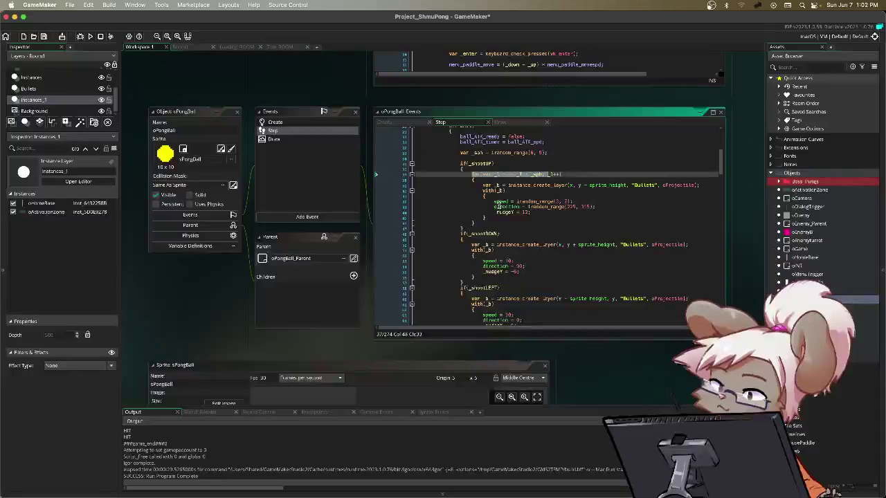
drag(494, 201, 587, 199)
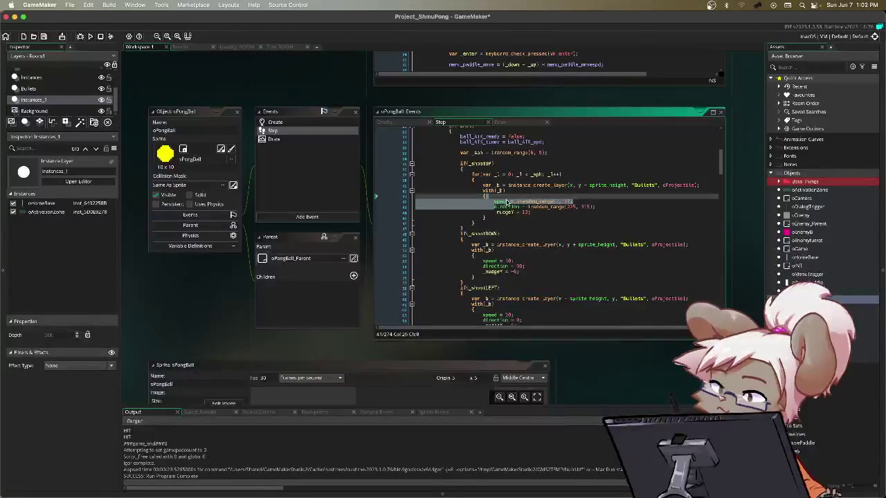
key(super+z)
key(super+z)
key(super+z)
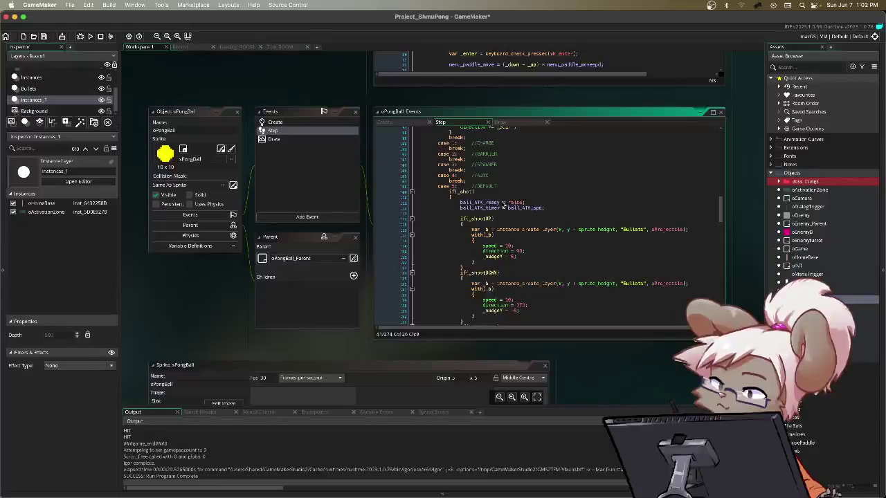
scroll(504, 205, down, 4)
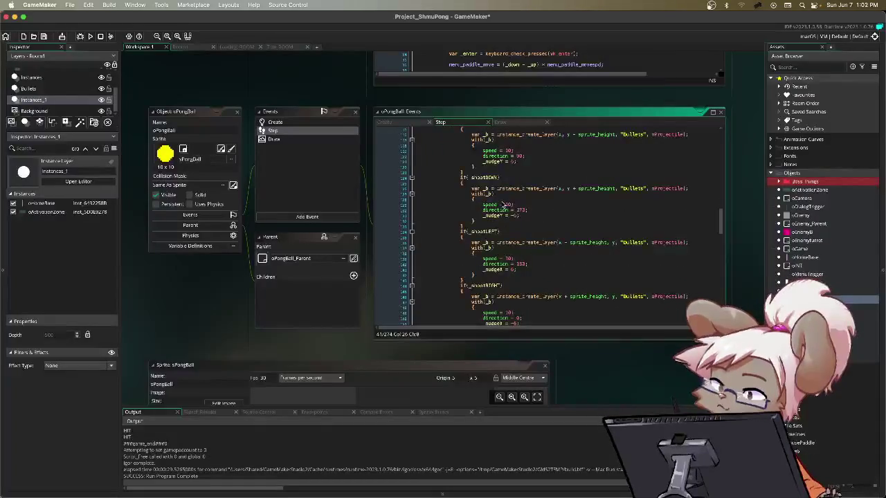
scroll(504, 205, up, 5)
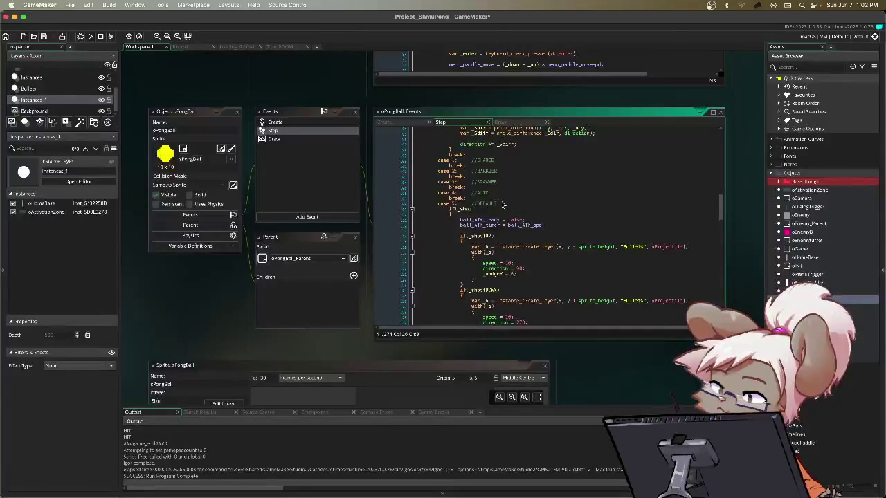
scroll(474, 209, up, 6)
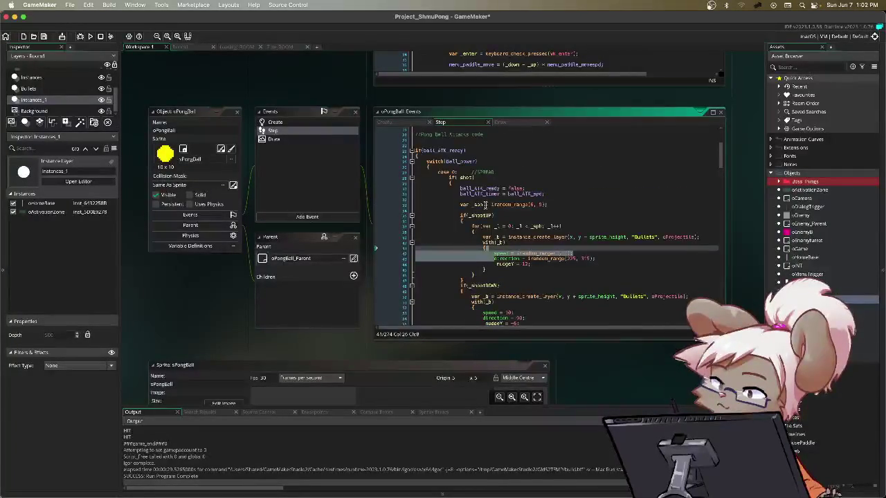
scroll(485, 205, down, 1)
scroll(485, 204, down, 5)
scroll(485, 206, down, 5)
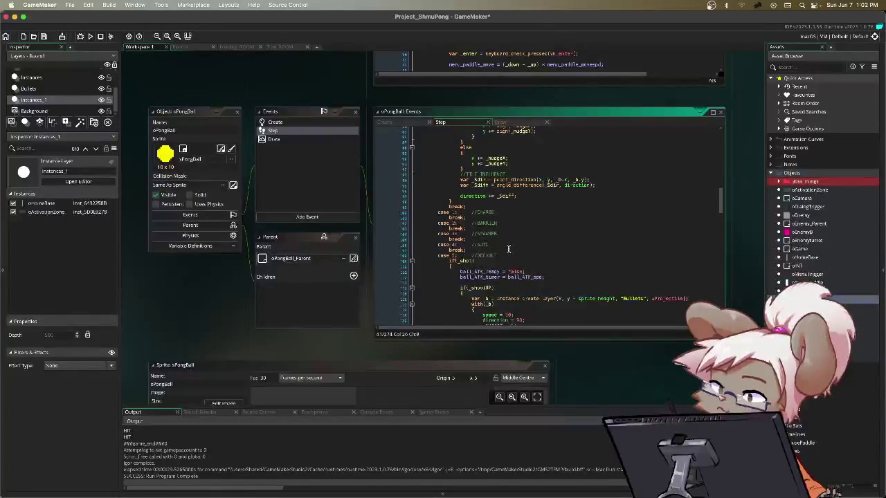
scroll(509, 249, down, 5)
scroll(512, 249, up, 7)
scroll(511, 249, down, 3)
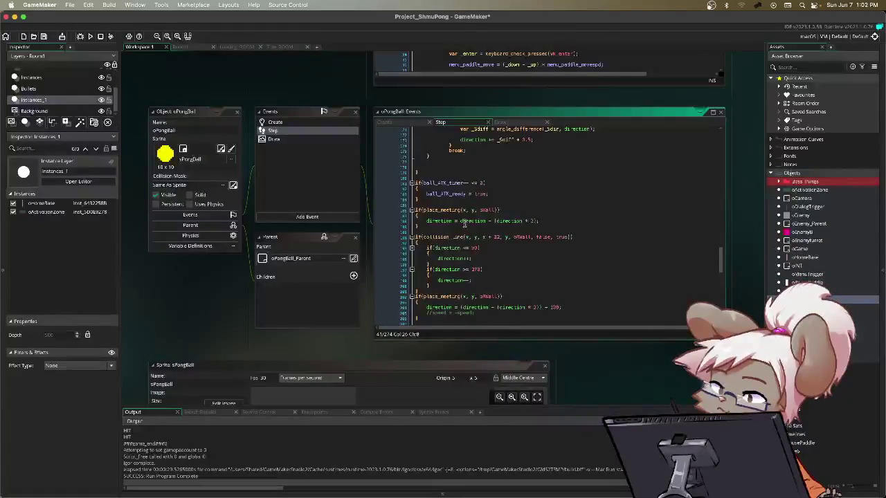
scroll(457, 207, down, 1)
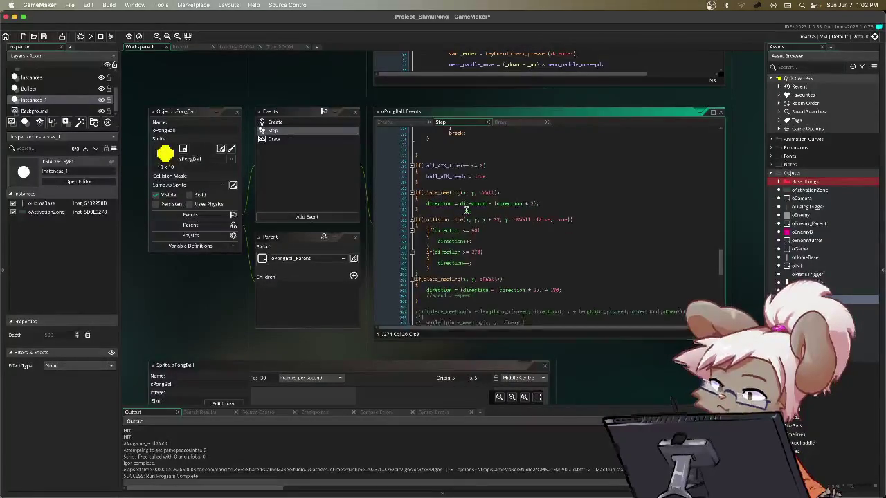
scroll(452, 196, down, 5)
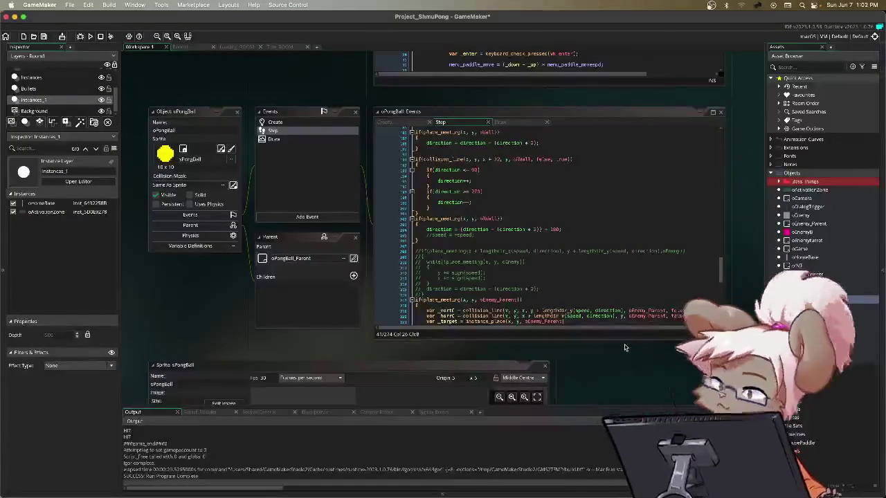
scroll(503, 245, down, 3)
scroll(503, 245, down, 1)
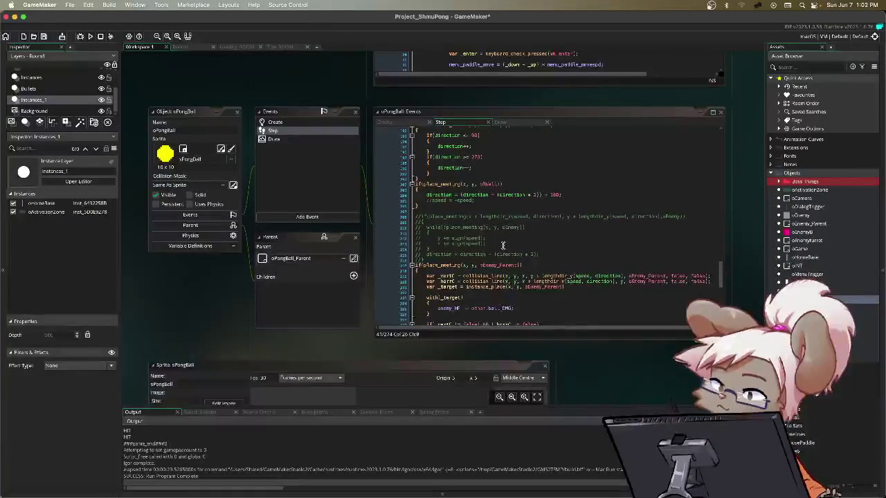
scroll(503, 245, down, 8)
scroll(503, 245, down, 8)
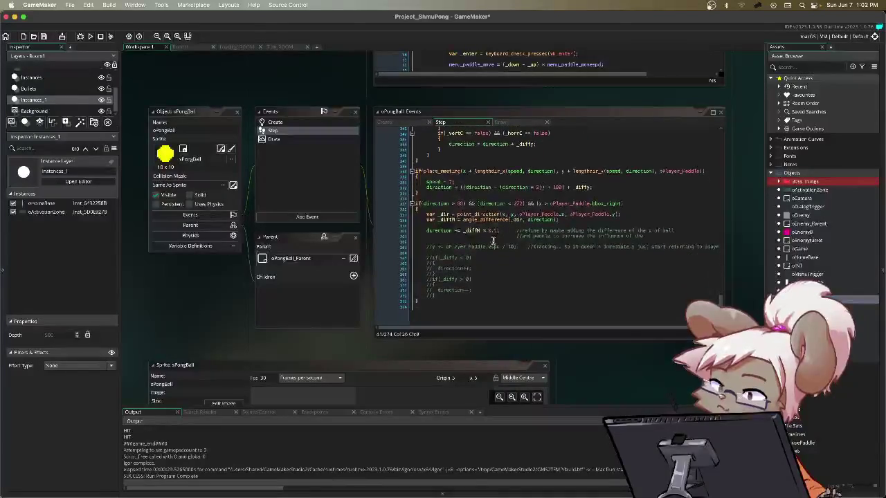
mouse_move(415, 204)
mouse_down()
mouse_move(623, 229)
mouse_move(658, 305)
mouse_up()
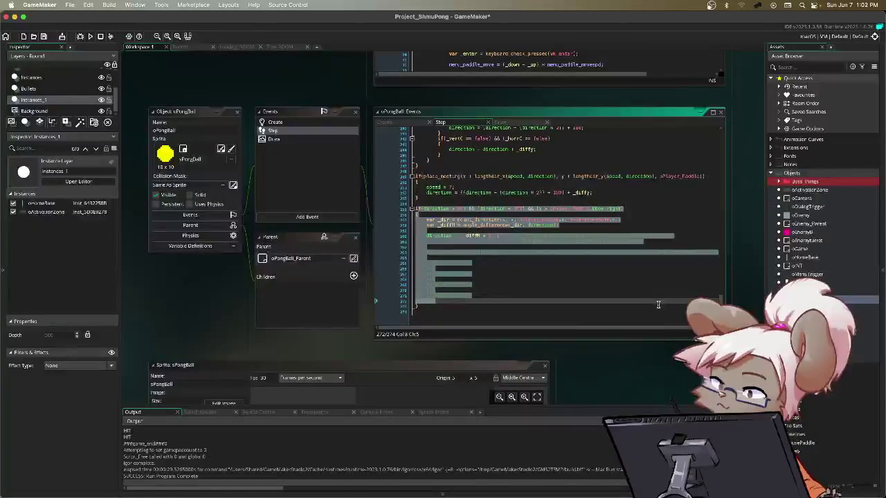
key(super+k)
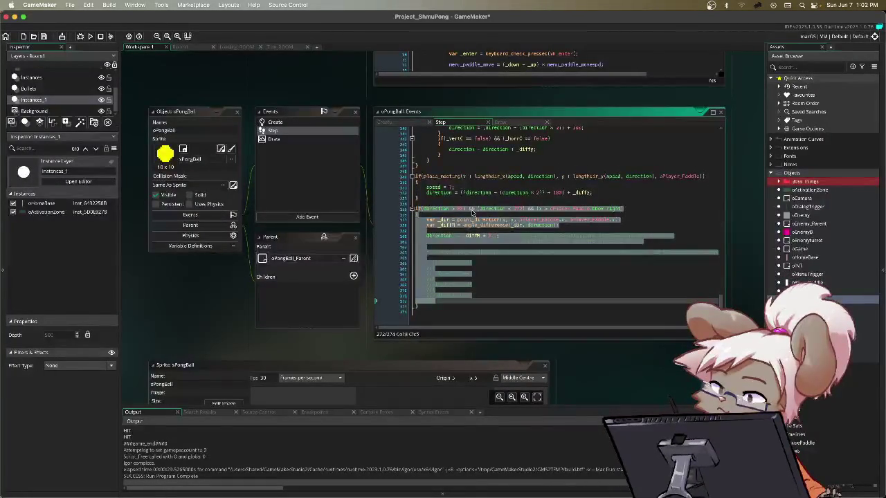
key(super+shift+k)
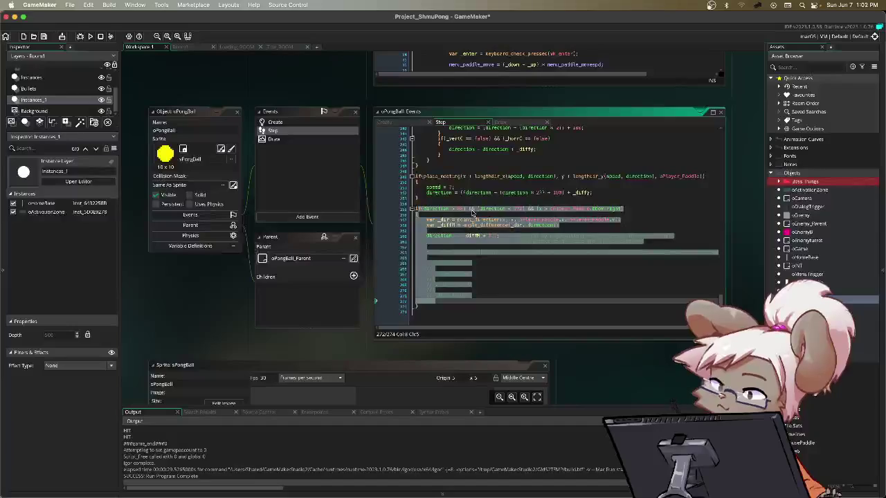
key(super+k)
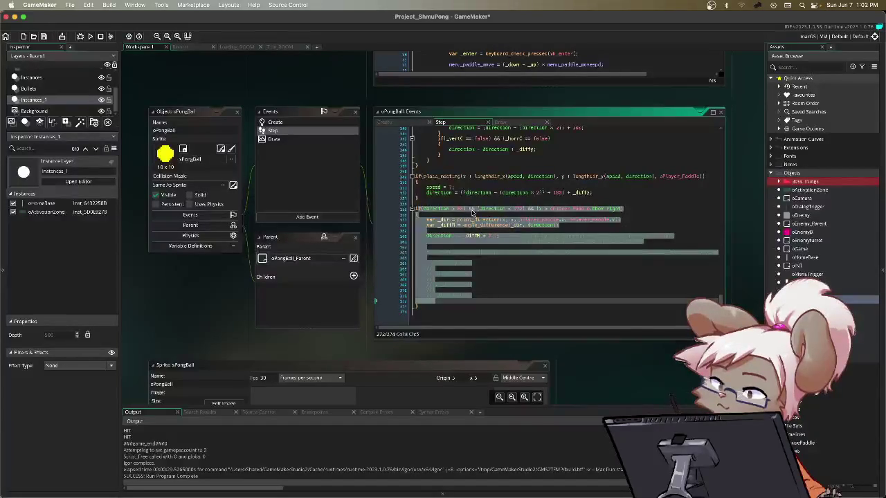
key(super+shift+k)
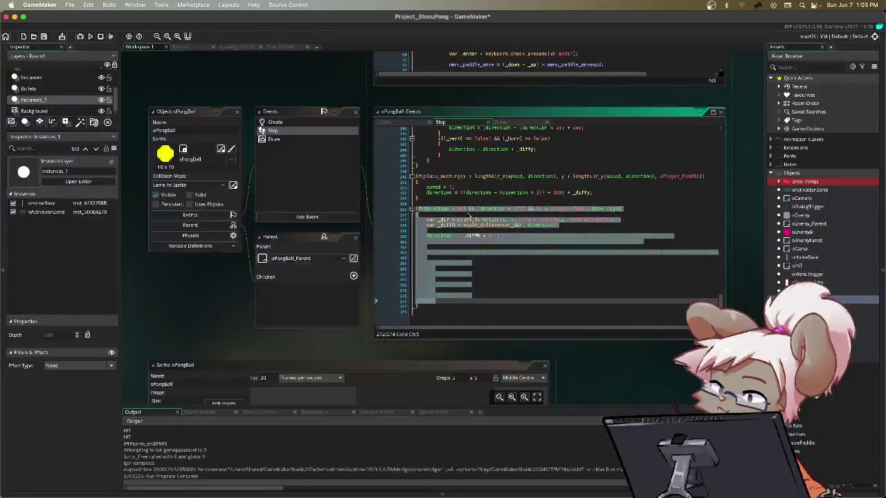
click(545, 281)
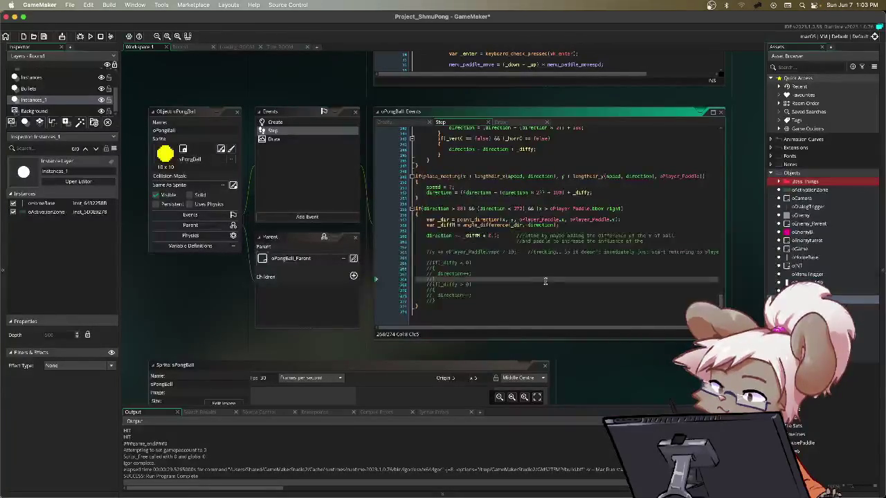
scroll(501, 243, down, 1)
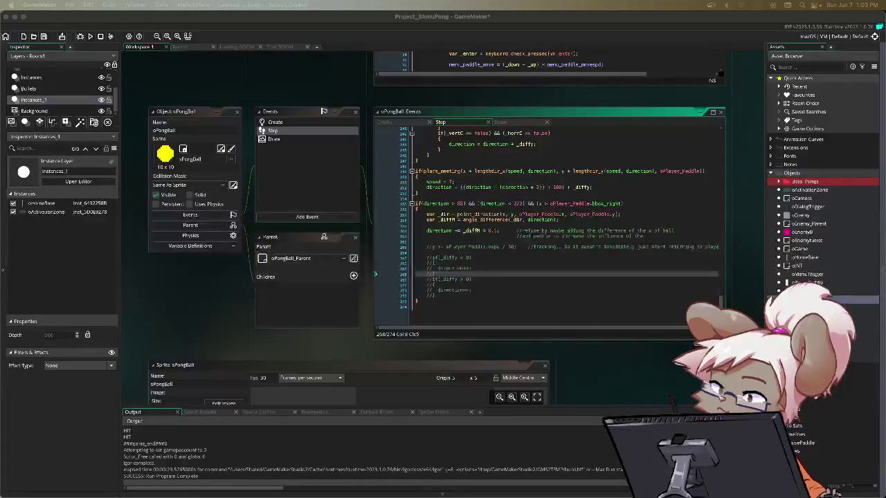
click(582, 318)
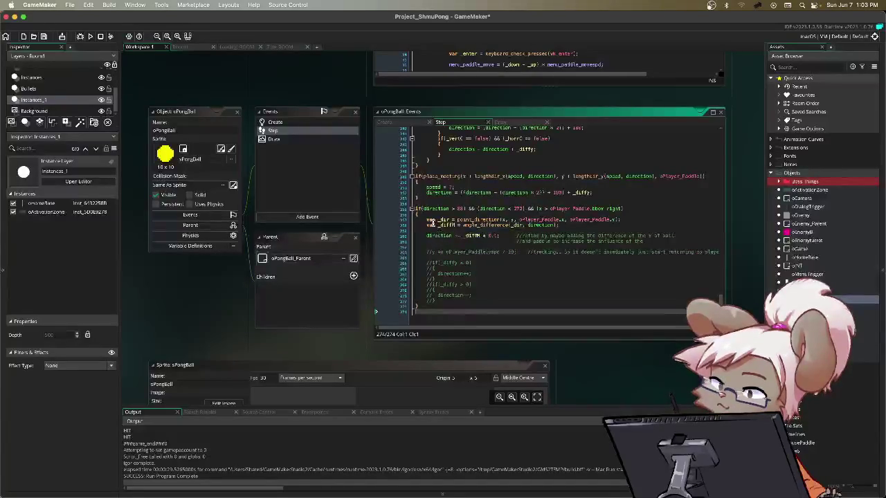
drag(620, 219, 472, 220)
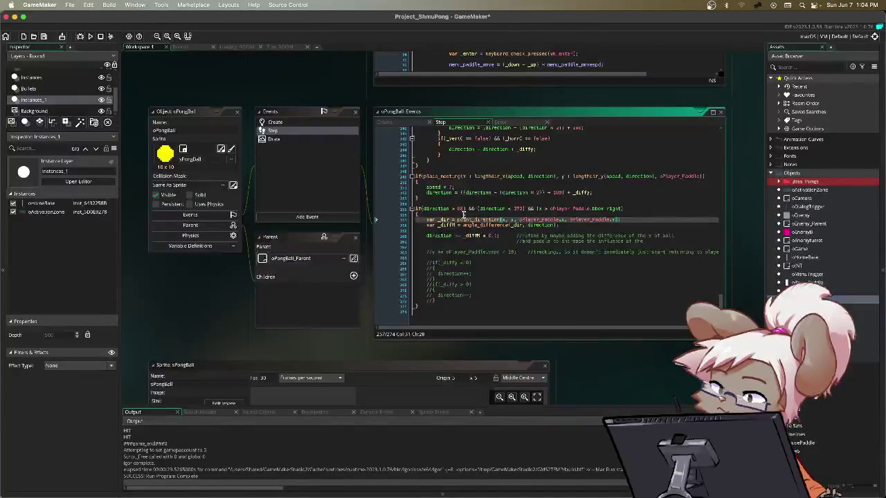
click(542, 208)
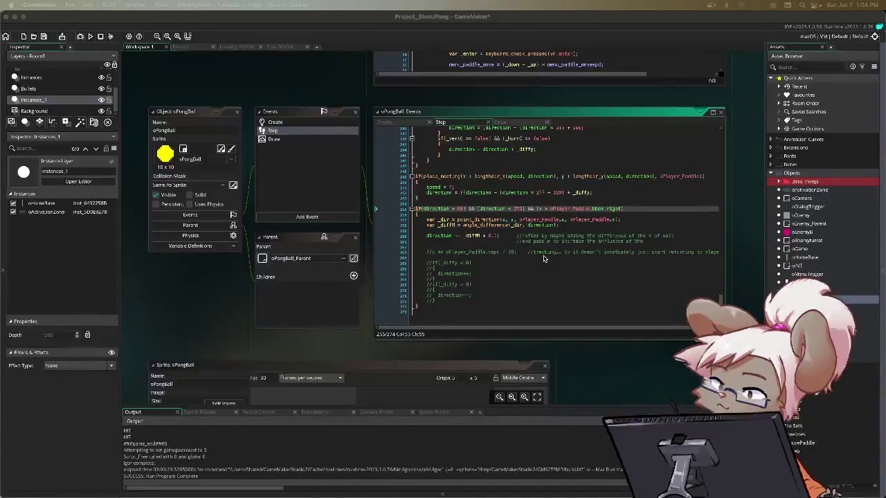
- Change line 262's tilt multiplier from 0.1 to 0, giving _diffM * 0
click(512, 244)
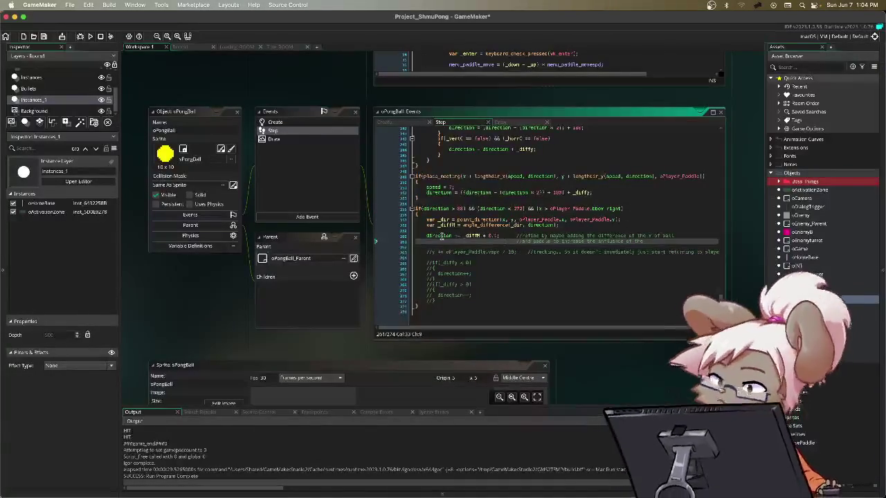
drag(426, 236, 496, 238)
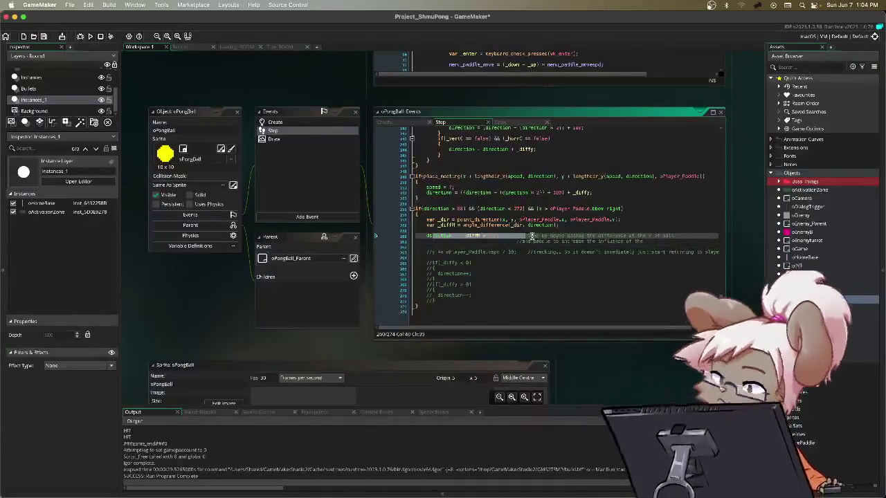
click(498, 236)
key(BackSpace)
key(BackSpace)
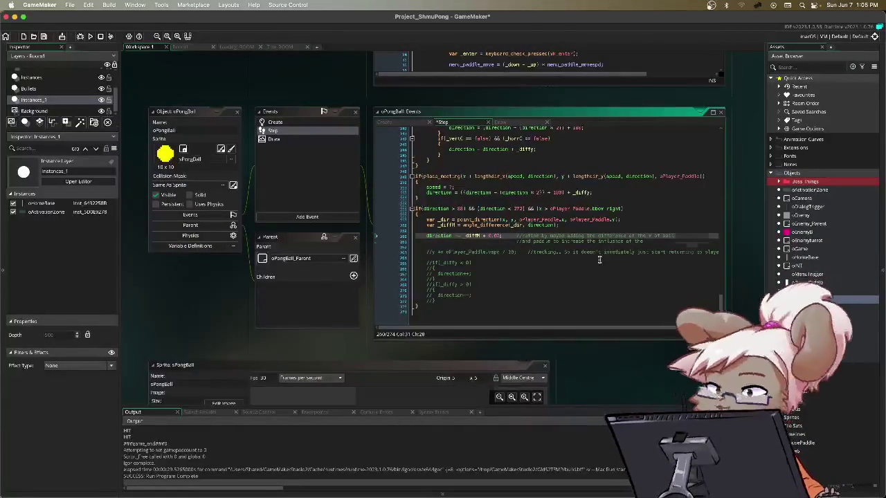
- Scroll up through the Step code and switch to the Room1 room editor
scroll(600, 261, up, 3)
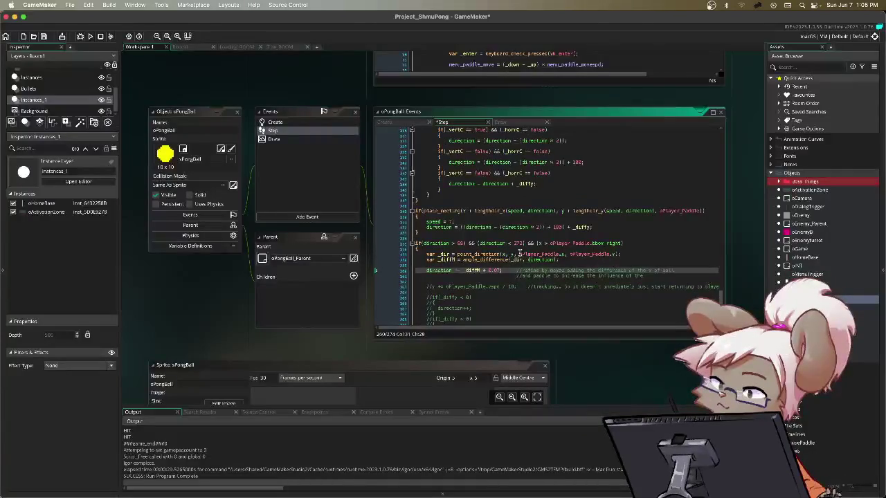
scroll(579, 282, up, 5)
scroll(579, 283, down, 1)
scroll(579, 283, up, 1)
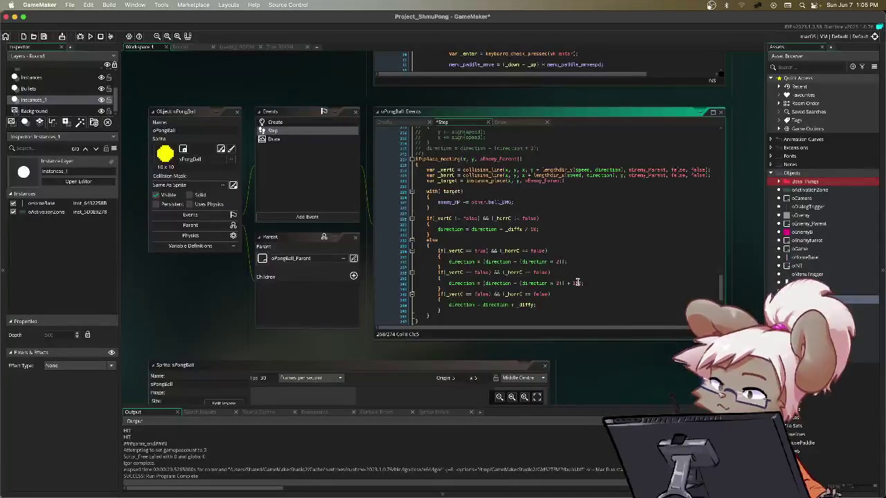
scroll(577, 283, up, 20)
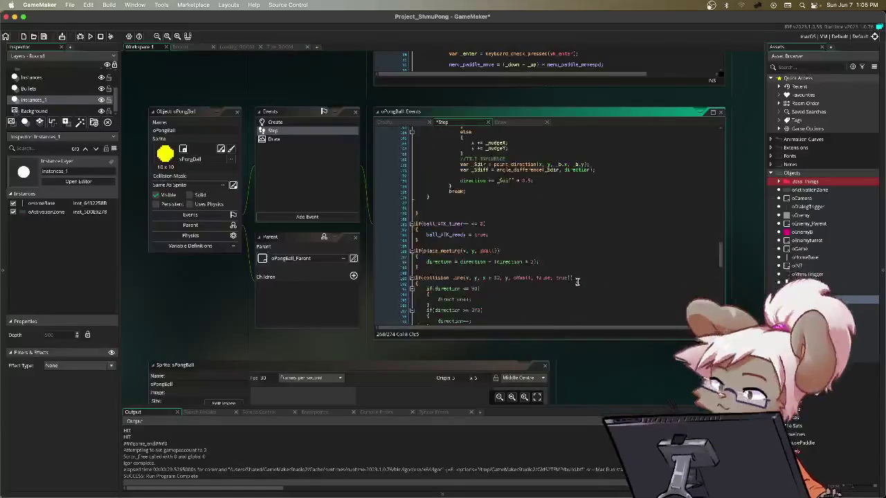
scroll(575, 279, up, 10)
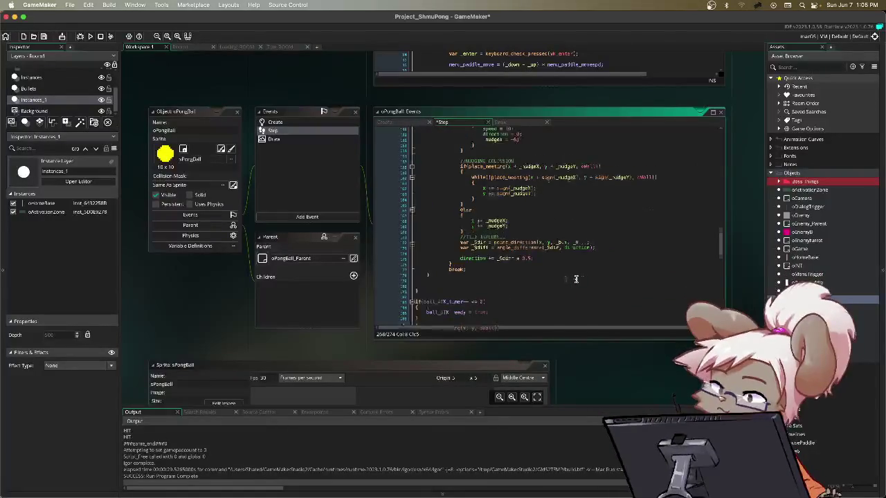
scroll(576, 278, up, 10)
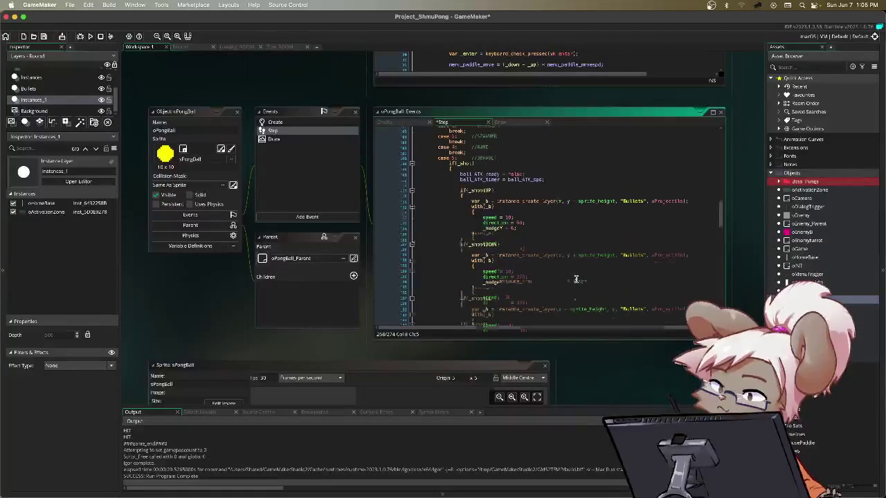
click(181, 46)
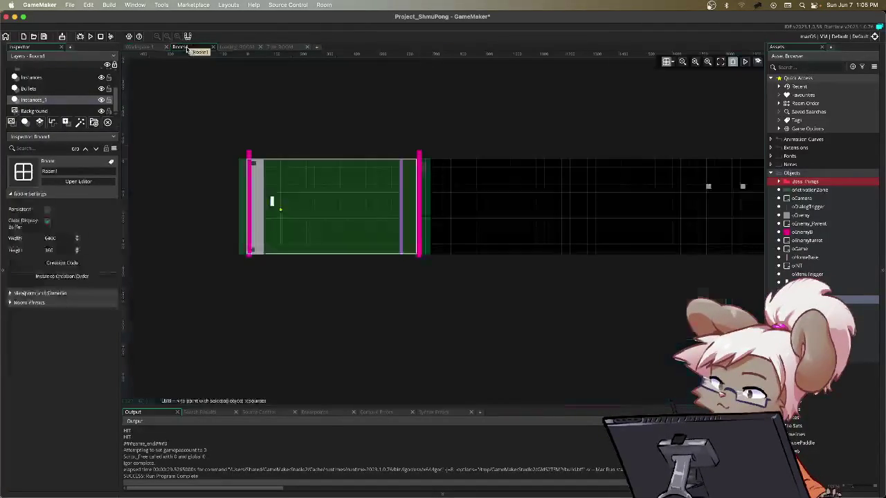
drag(658, 178, 354, 179)
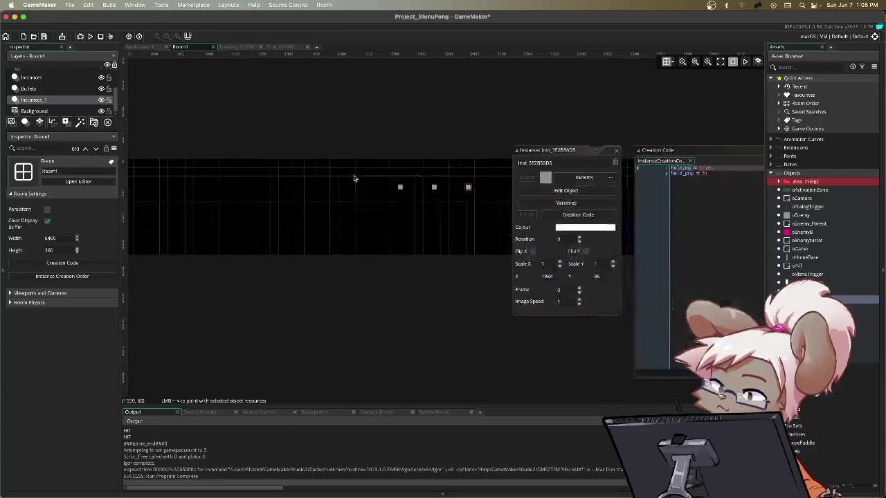
click(615, 152)
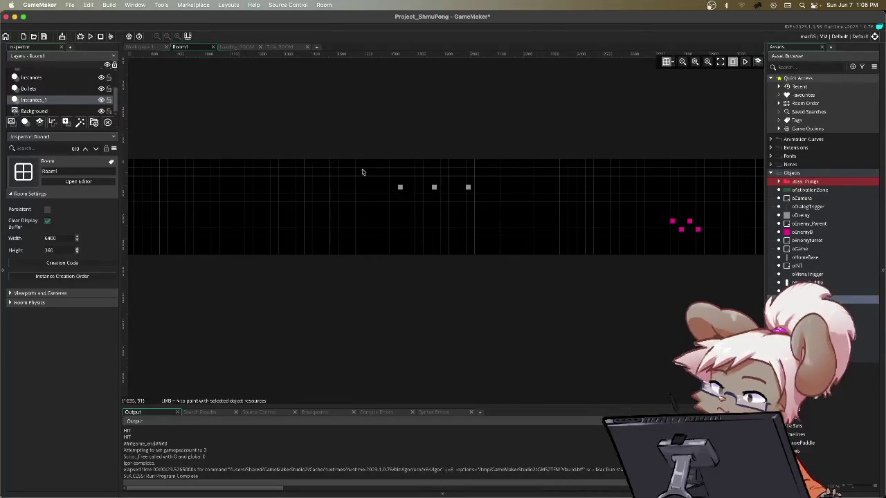
click(39, 78)
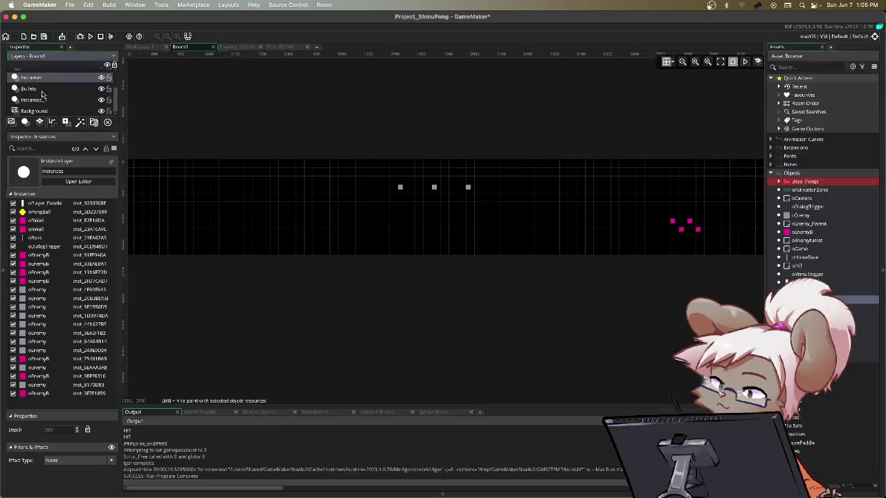
click(401, 188)
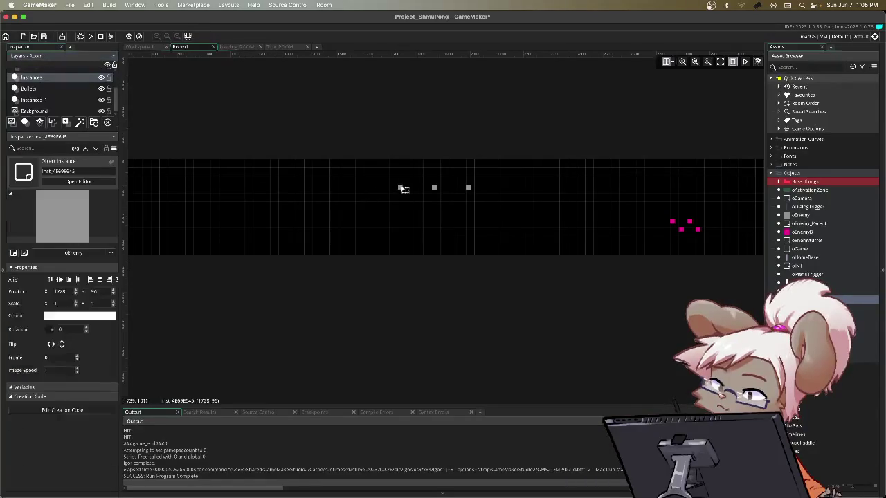
key(ctrl+z)
key(ctrl+z)
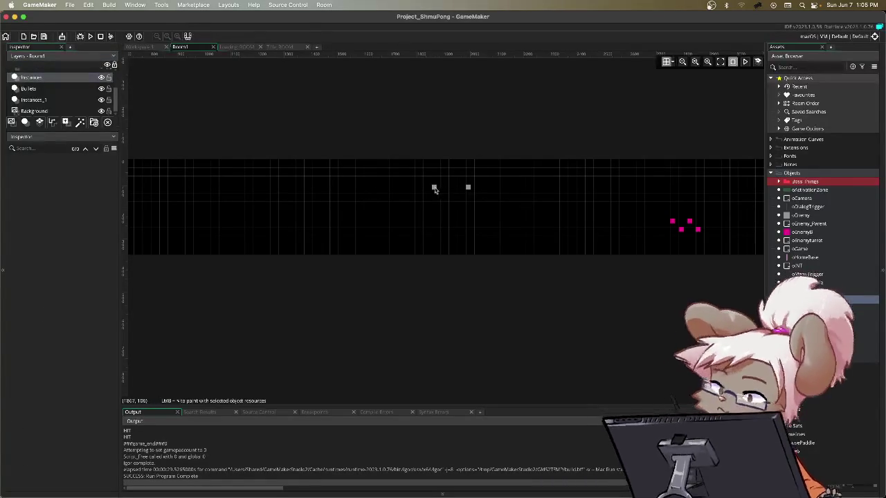
click(468, 189)
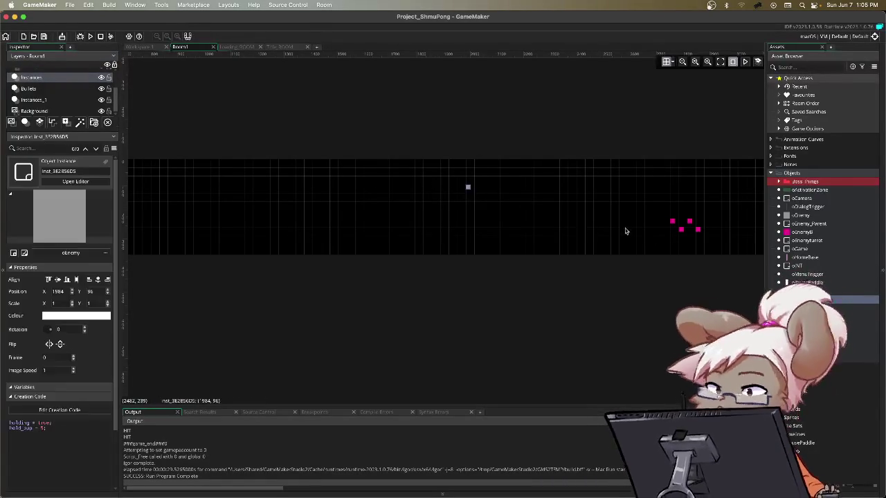
key(ctrl+z)
click(676, 226)
key(ctrl+z)
click(687, 229)
key(ctrl+z)
click(695, 229)
key(ctrl+z)
click(700, 234)
key(ctrl+z)
mouse_move(702, 233)
mouse_down()
mouse_move(571, 206)
mouse_move(150, 206)
mouse_up()
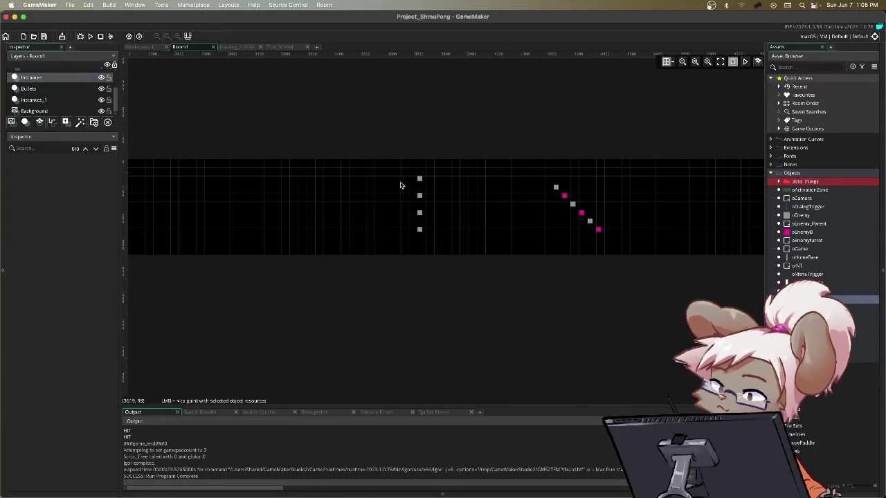
click(421, 180)
key(Delete)
click(419, 196)
key(Delete)
click(420, 215)
key(Delete)
click(420, 230)
key(Delete)
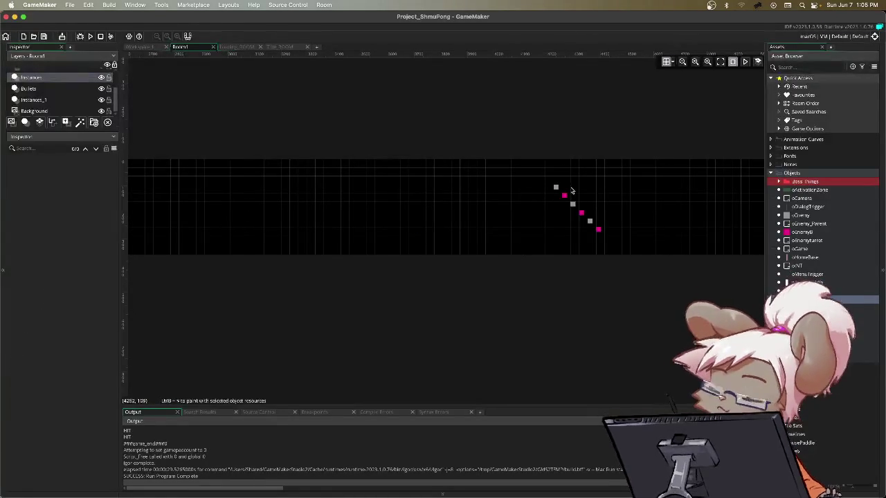
click(557, 187)
key(Delete)
click(564, 196)
key(Delete)
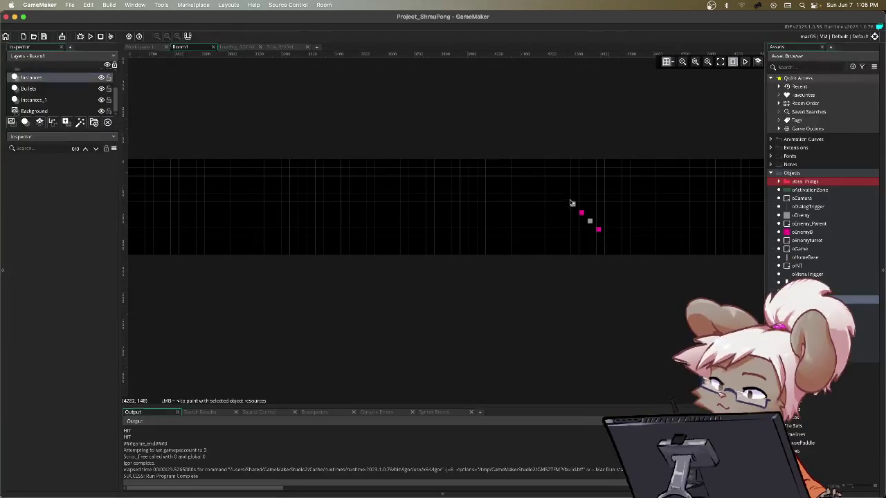
click(574, 206)
key(Delete)
click(582, 213)
key(Delete)
click(591, 221)
key(Delete)
click(599, 230)
key(Delete)
scroll(614, 193, right, 10)
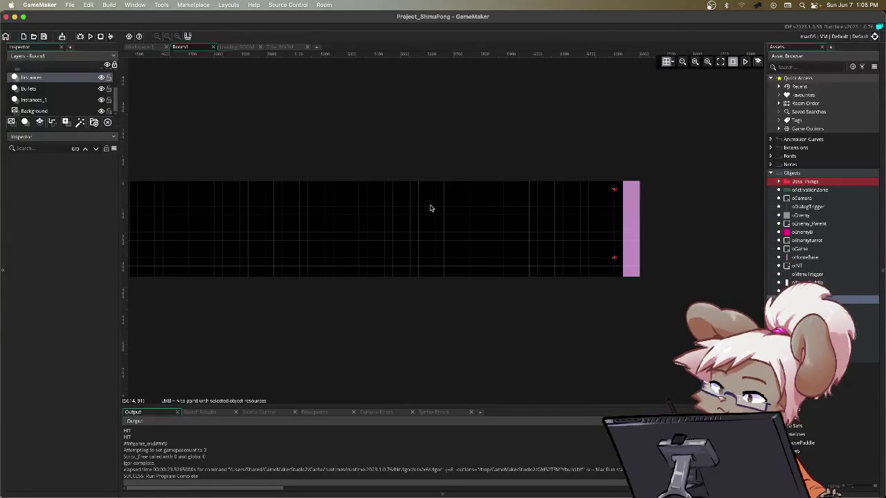
scroll(430, 208, left, 15)
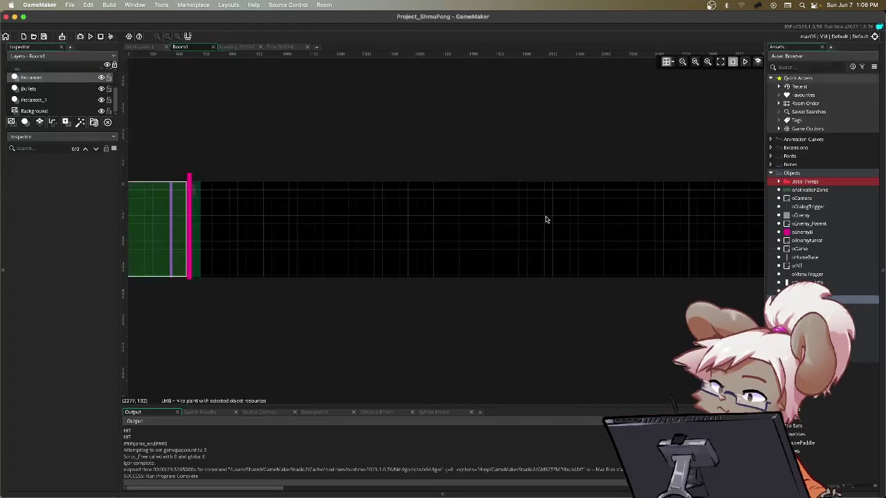
- Scroll the Room1 view left and run the game with F5
scroll(506, 220, left, 5)
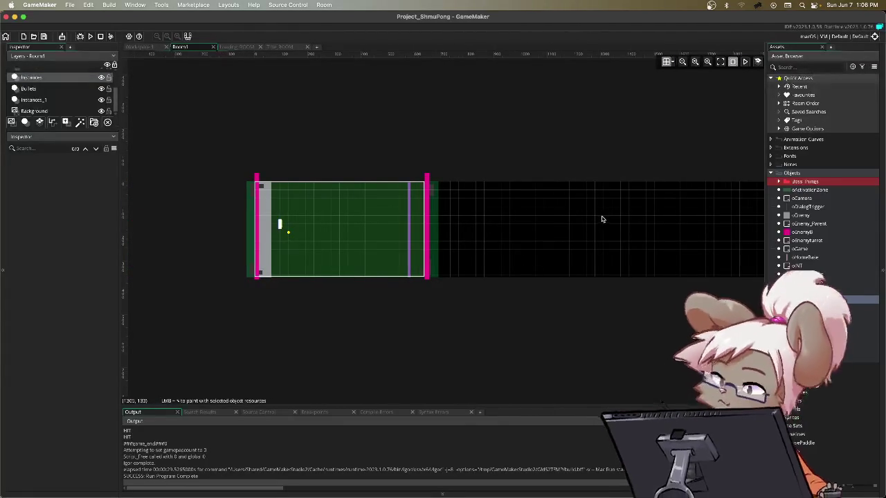
key(F5)
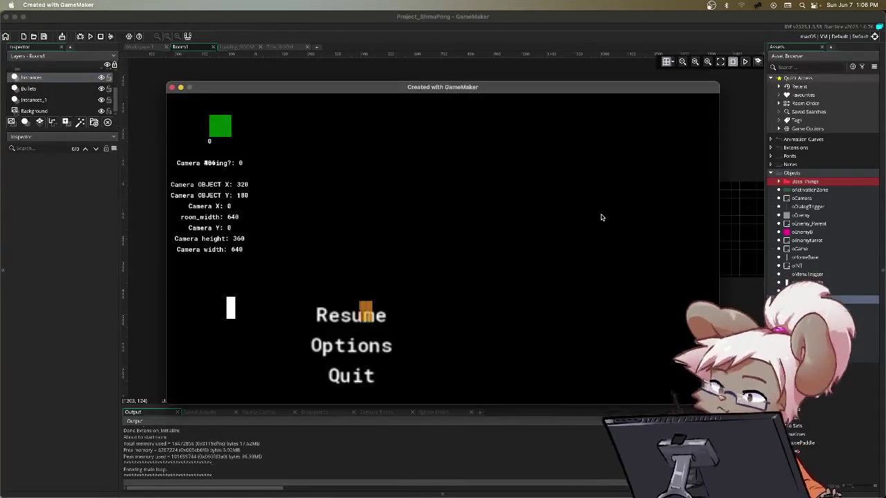
- Play the Pong level's opening, then pause with Esc and choose Quit
key(Return)
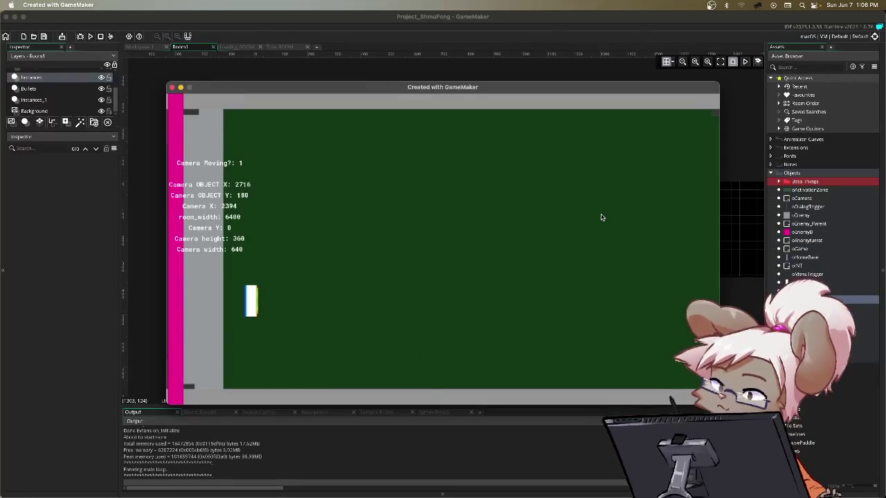
key(Escape)
key(Return)
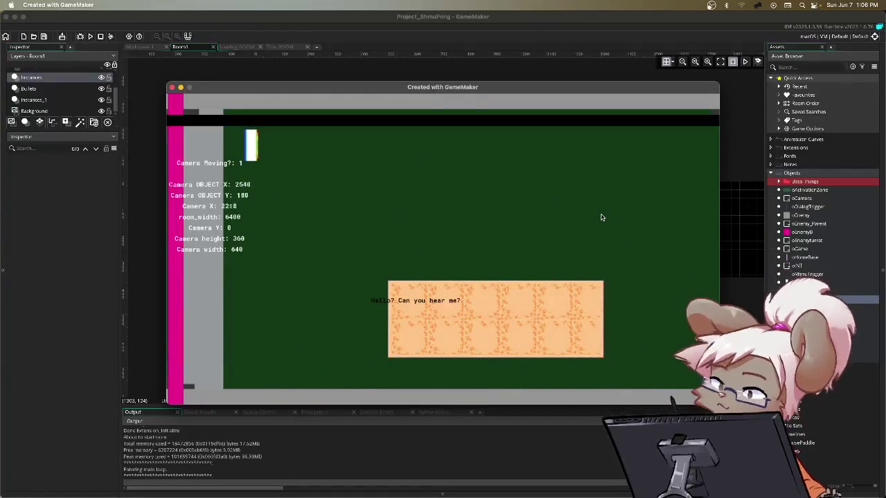
key(Escape)
key(Down)
key(Down)
key(Return)
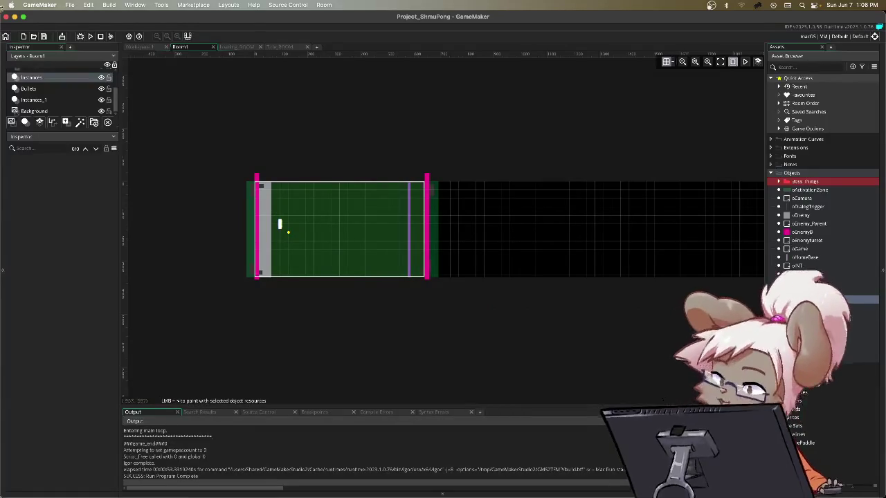
- Switch to Workspace 1, check the Step event's 225, 315 angles, then view the Create event
click(141, 46)
scroll(533, 257, up, 5)
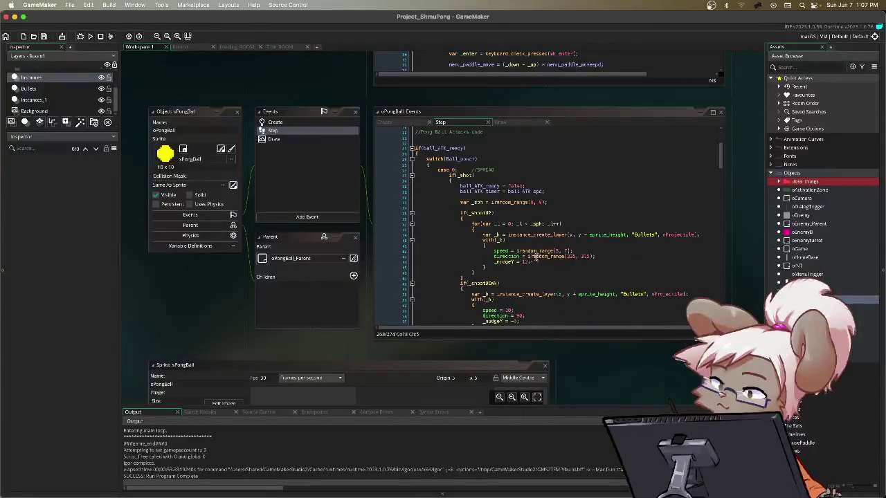
drag(567, 256, 595, 256)
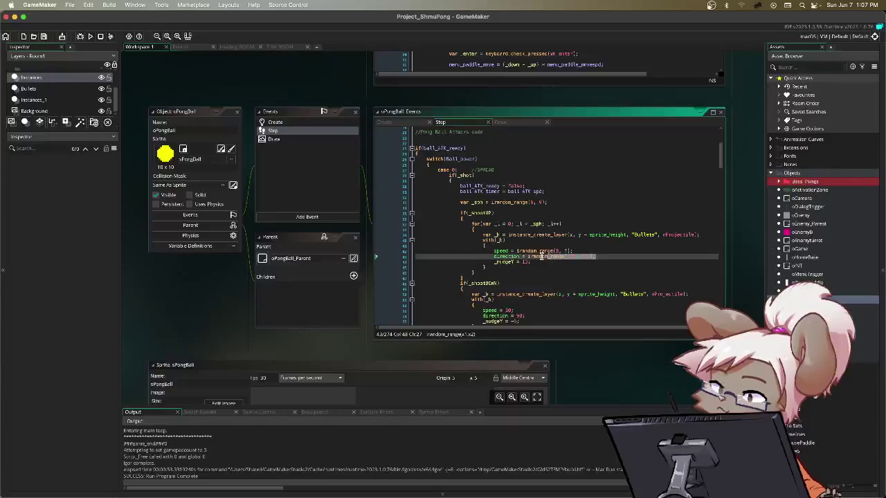
click(384, 122)
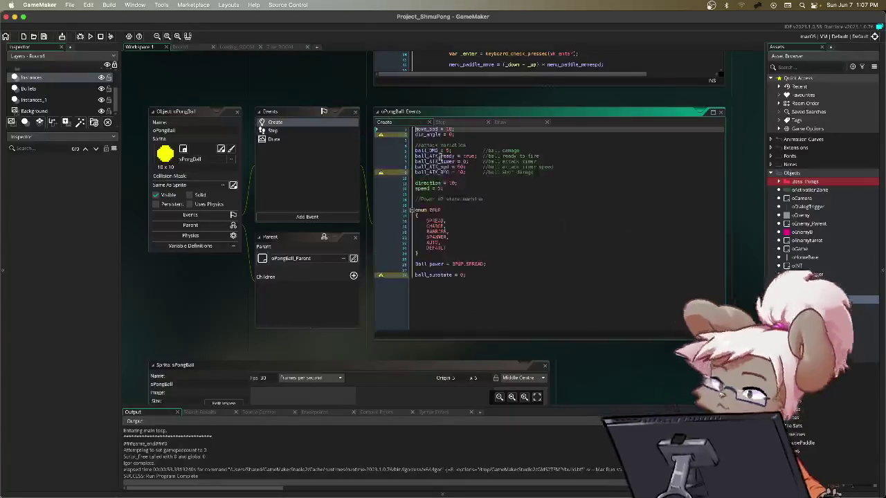
- Set the starting speed to 2, build the direction from two irandom_range calls, and run
click(440, 187)
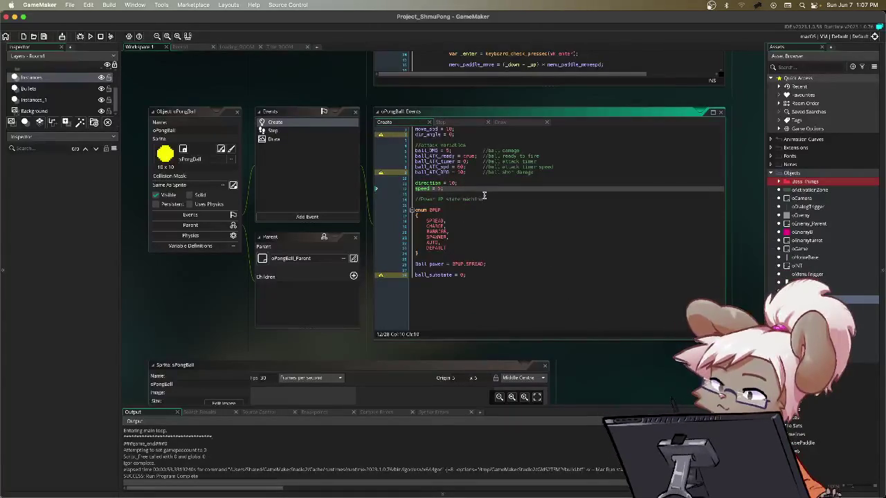
key(BackSpace)
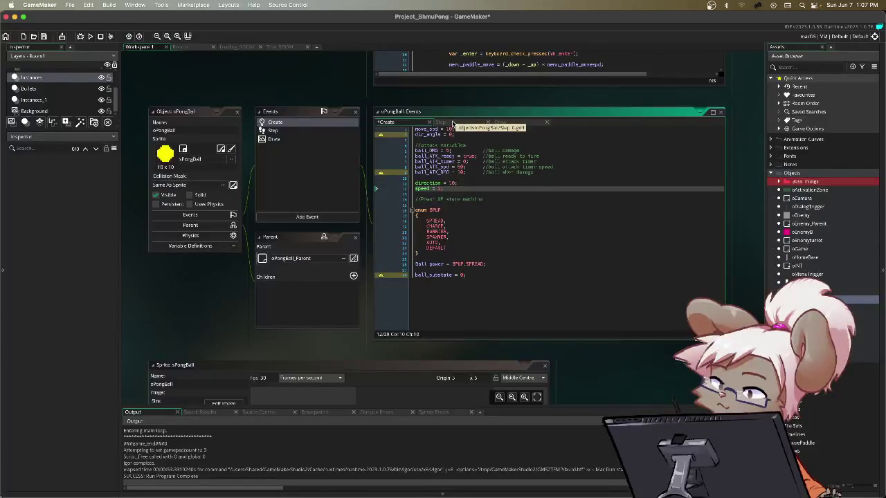
click(453, 183)
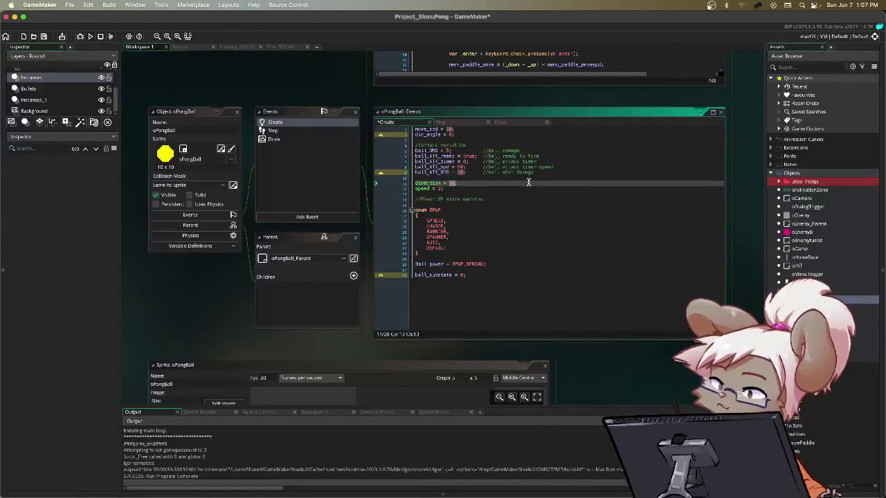
text(2)
key(ctrl+space)
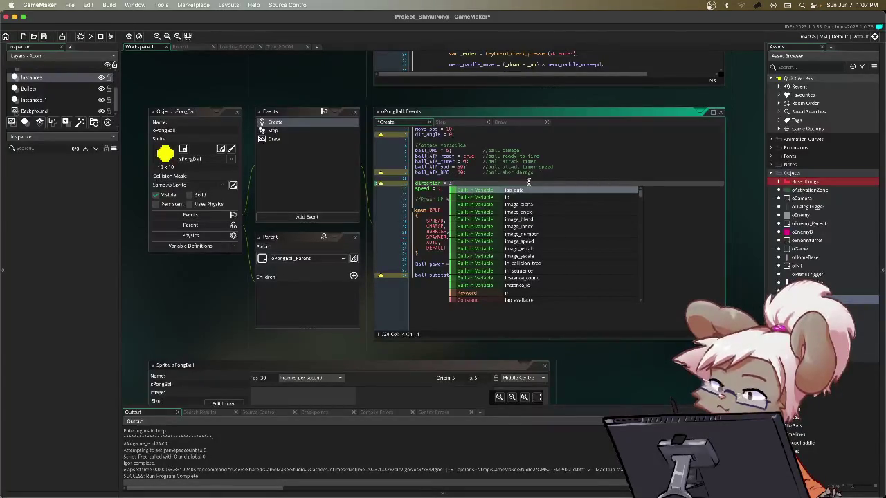
text(random)
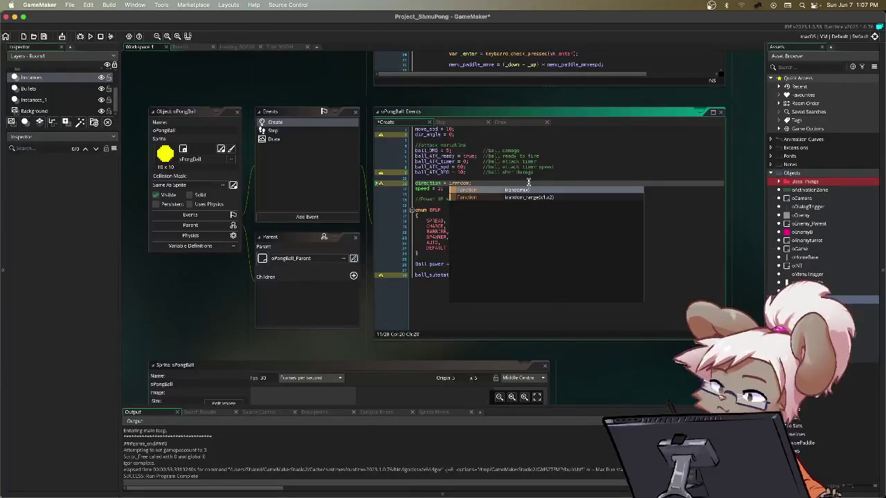
key(Return)
text(range()
text(10)
text(,)
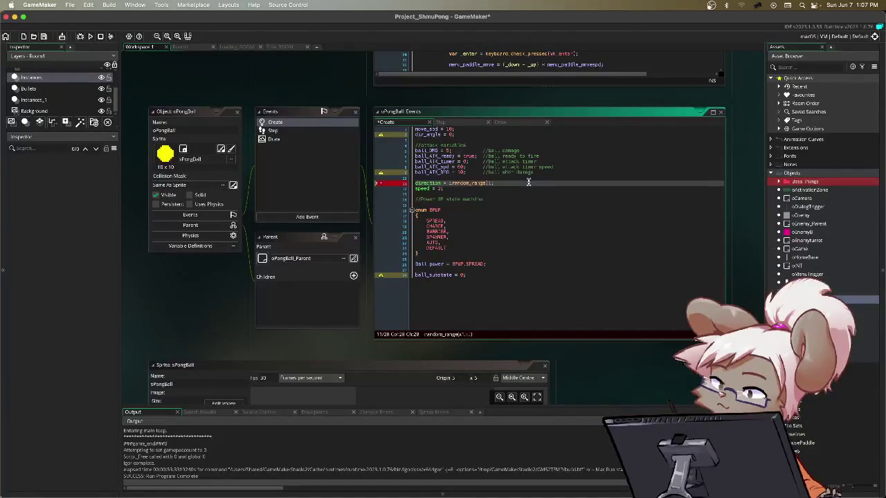
text(10)
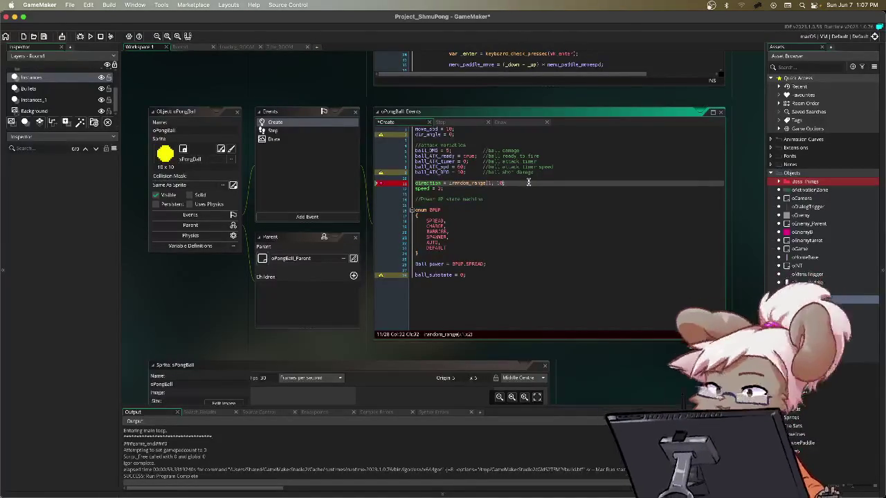
text())
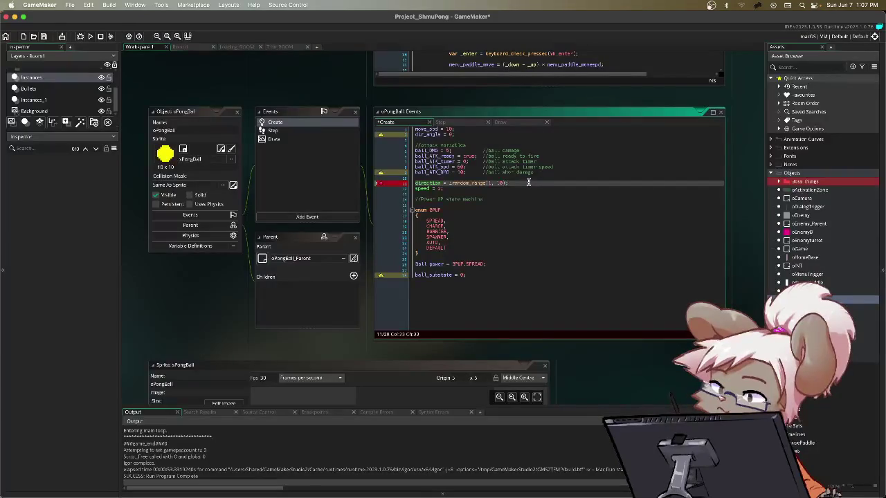
text( ||)
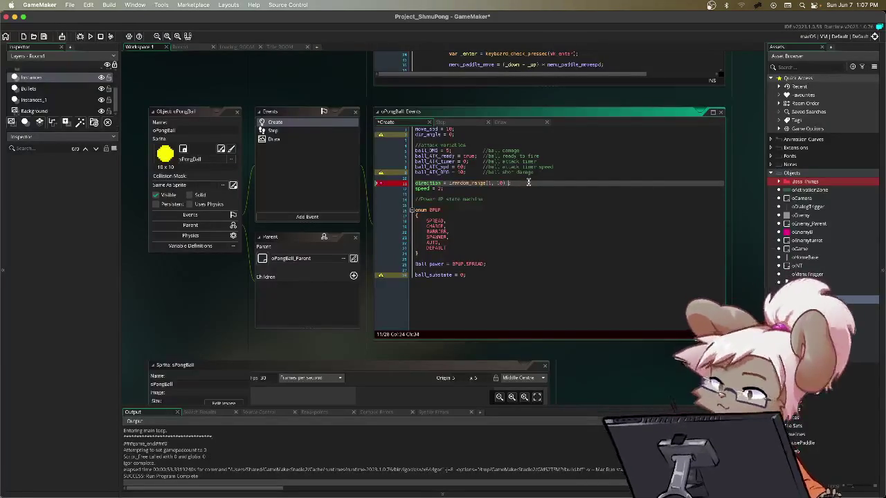
text( i)
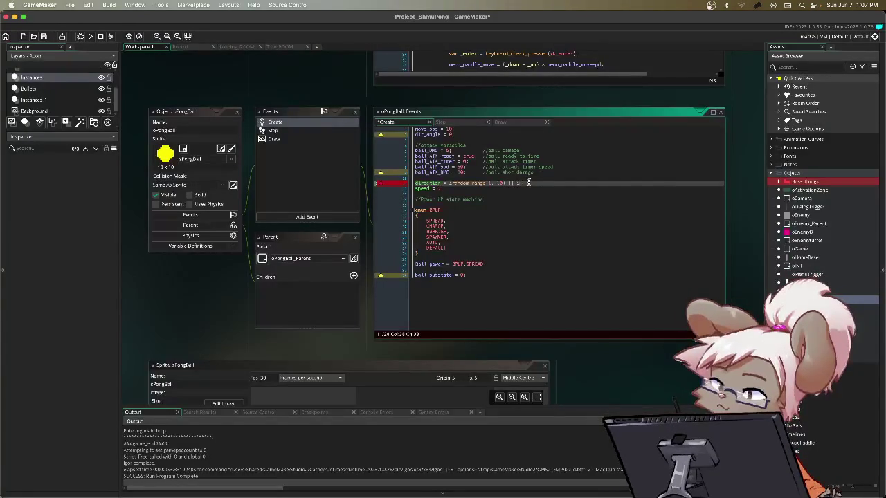
text(random)
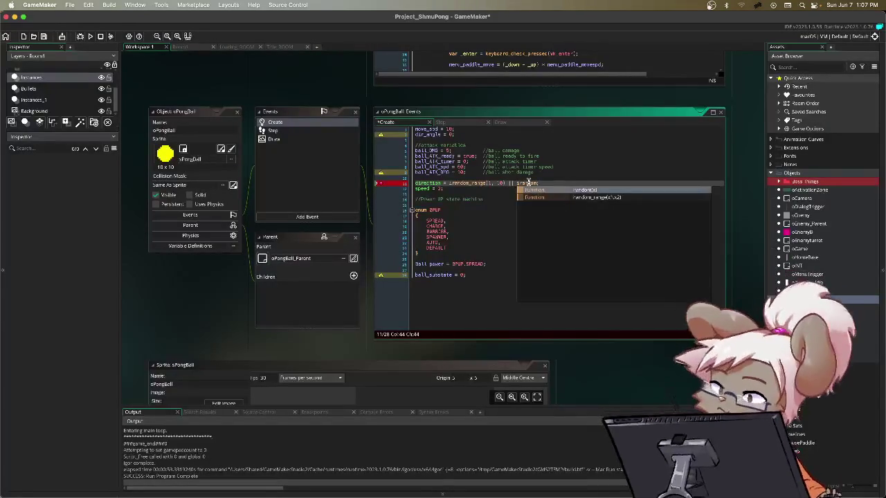
text(_range();)
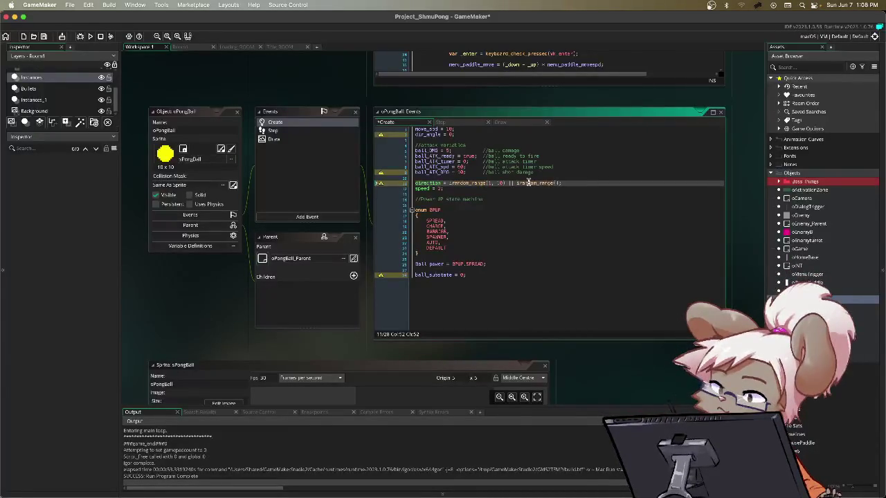
key(Left)
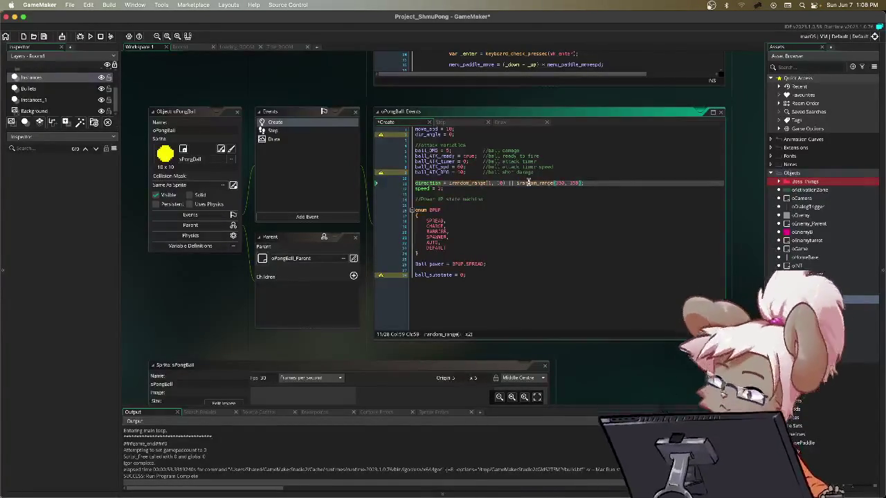
key(F5)
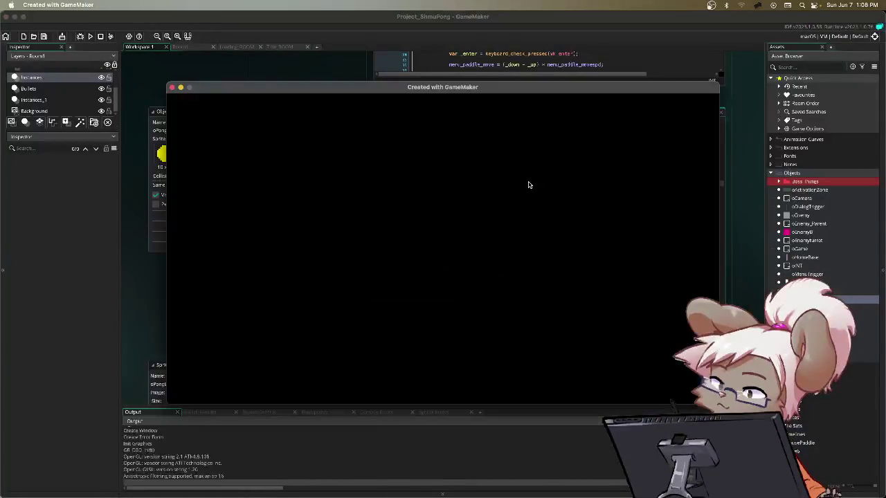
- Resume play, move the paddle up and advance through the dialog lines
key(Return)
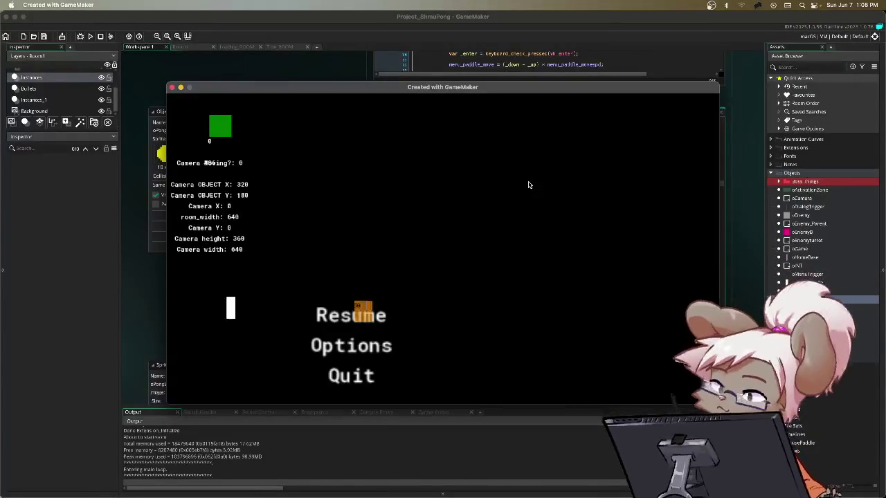
key(Up)
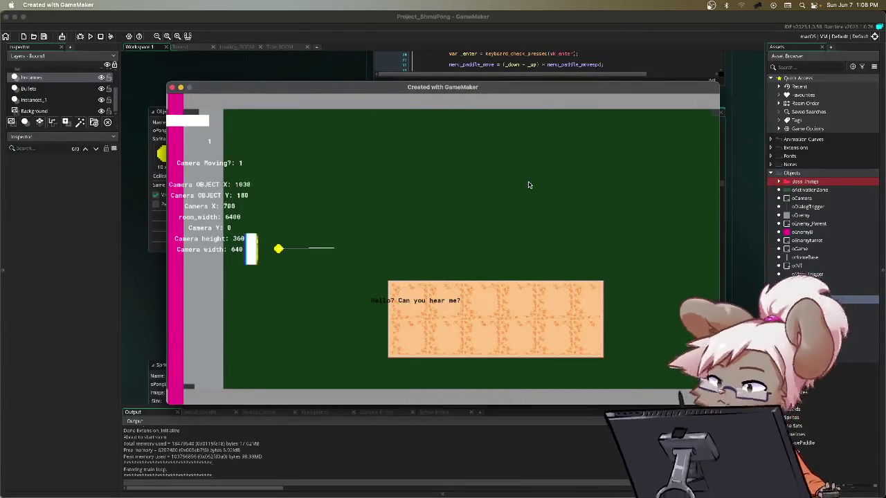
key(Return)
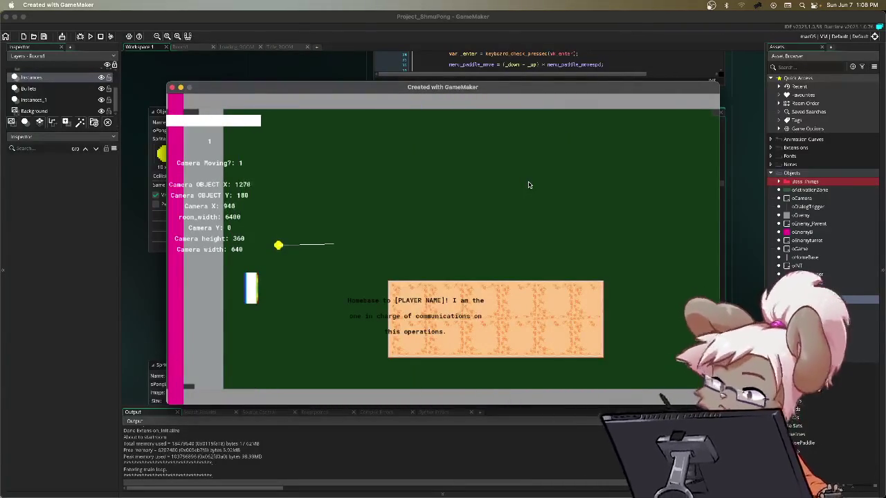
key(Return)
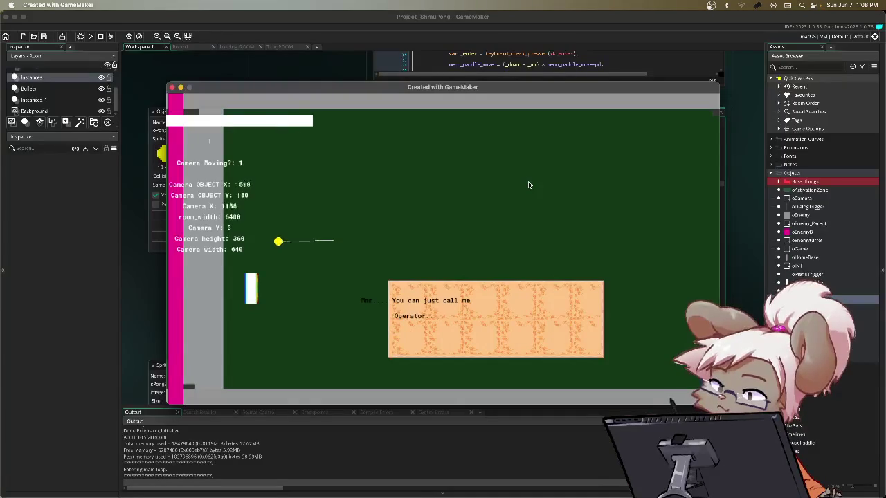
key(Return)
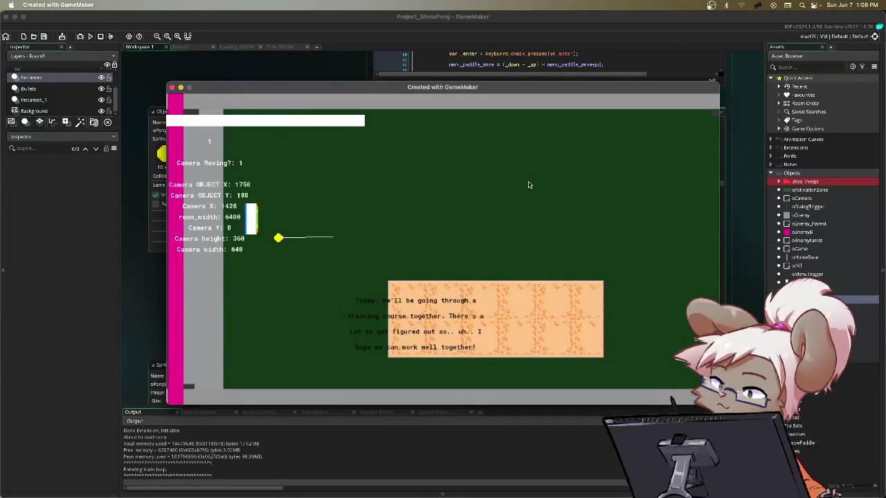
key(Return)
- Pause and resume the game repeatedly through the pause menu
key(Escape)
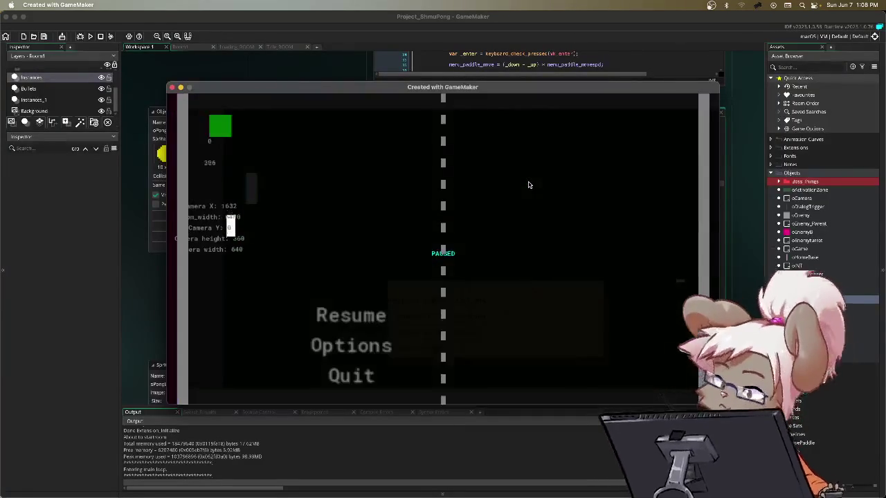
key(Down)
key(Escape)
key(Return)
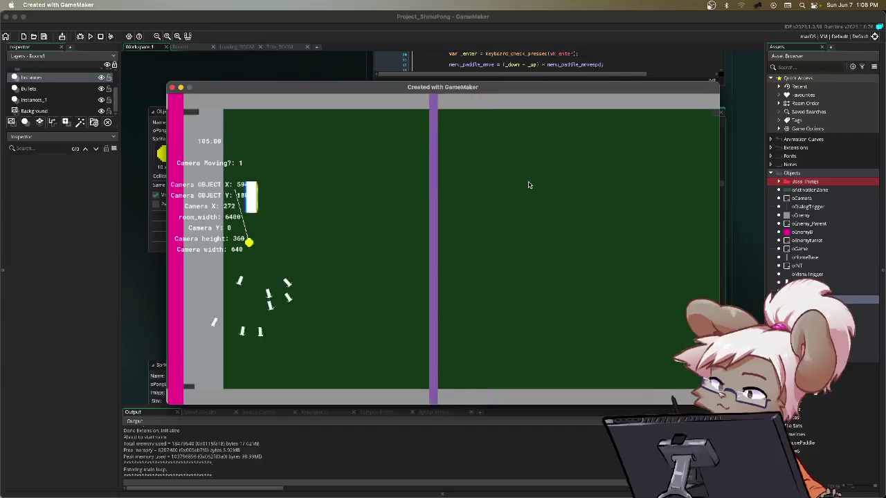
key(Escape)
key(Down)
key(Down)
key(Down)
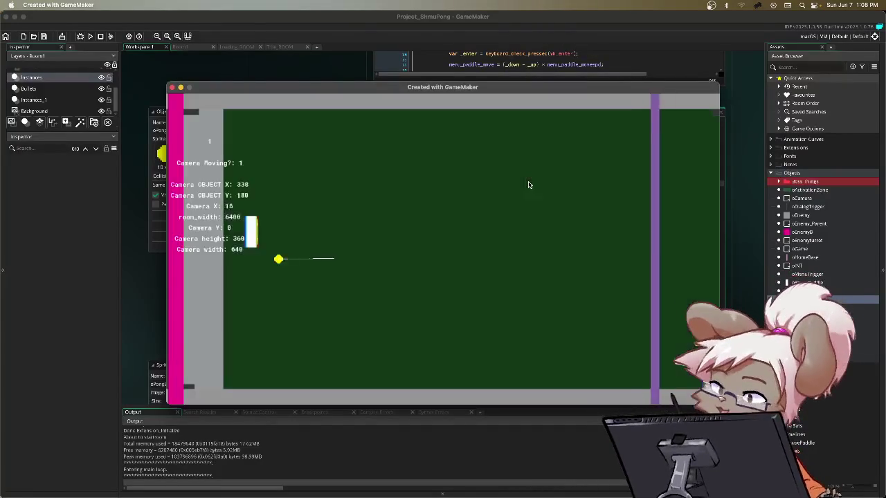
key(Return)
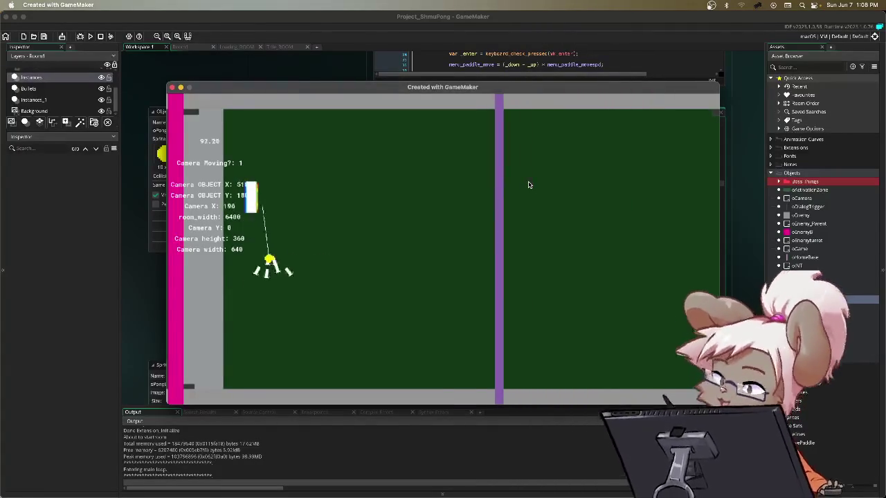
key(Escape)
key(Down)
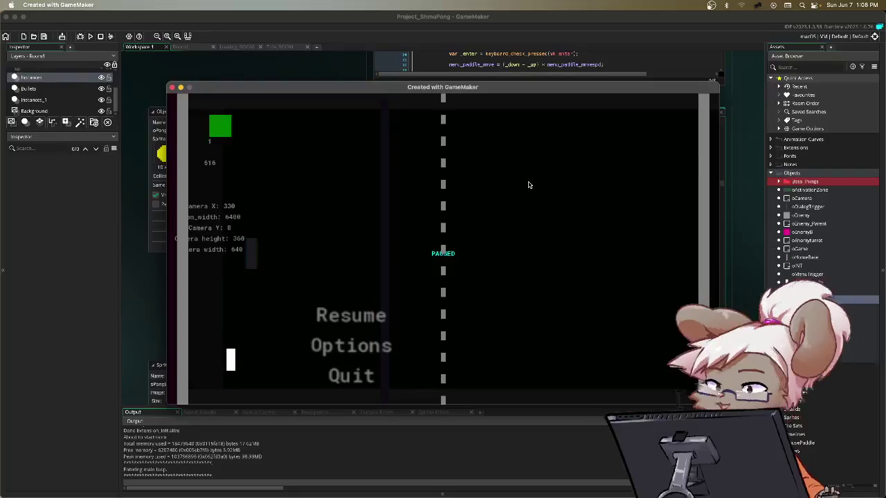
key(Return)
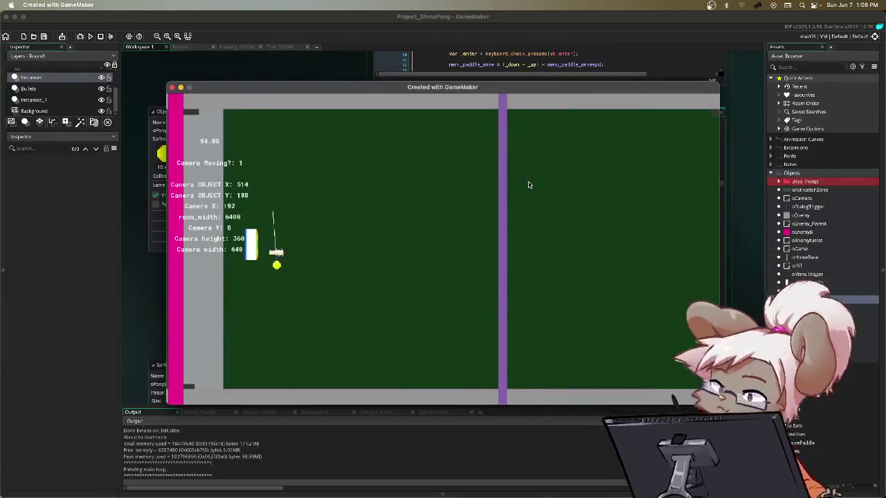
key(Escape)
key(Down)
key(Down)
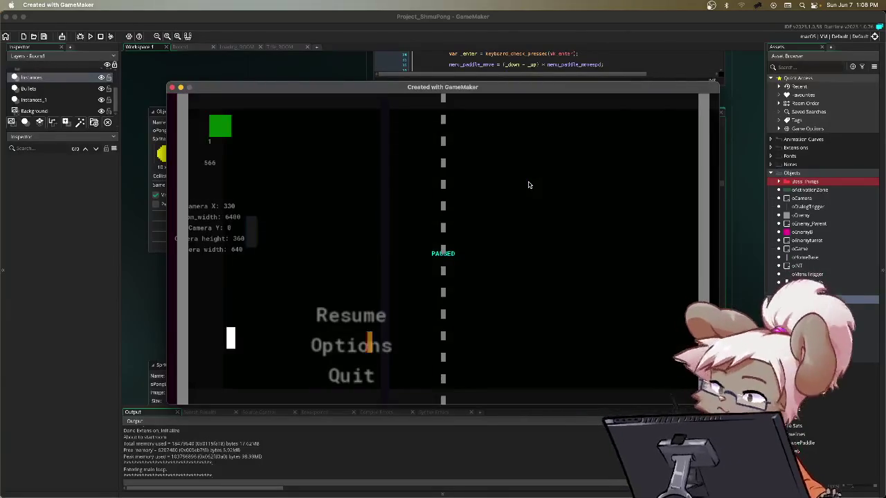
key(Return)
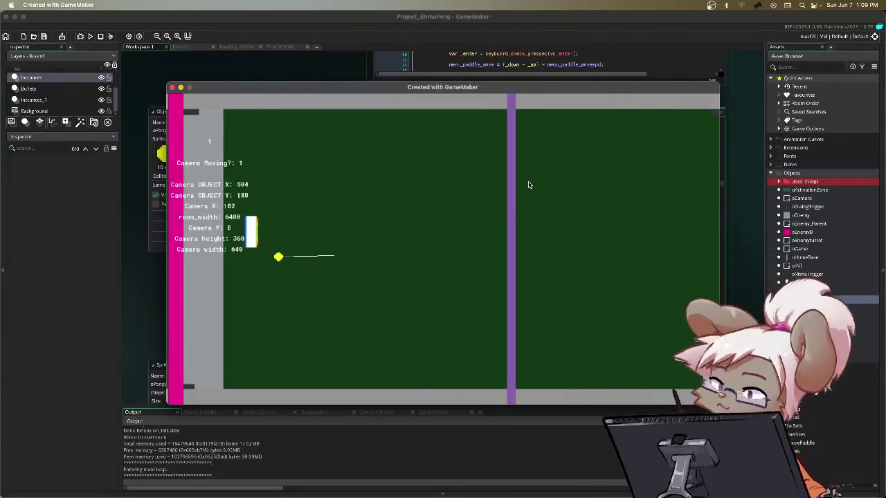
key(Escape)
key(Down)
key(Down)
key(Return)
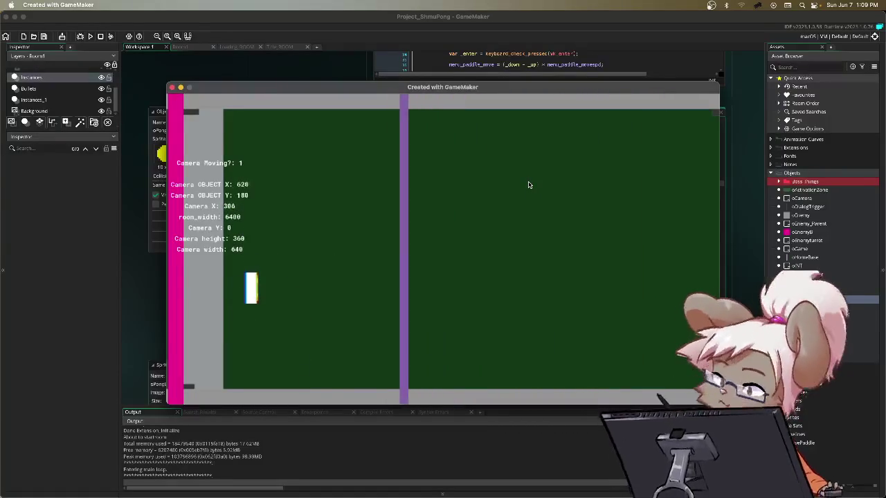
key(Escape)
key(Down)
key(Down)
key(Up)
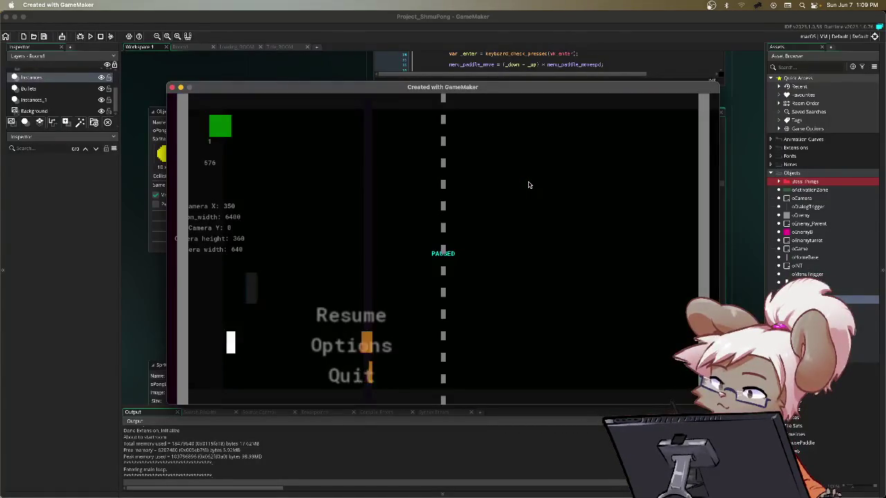
key(Return)
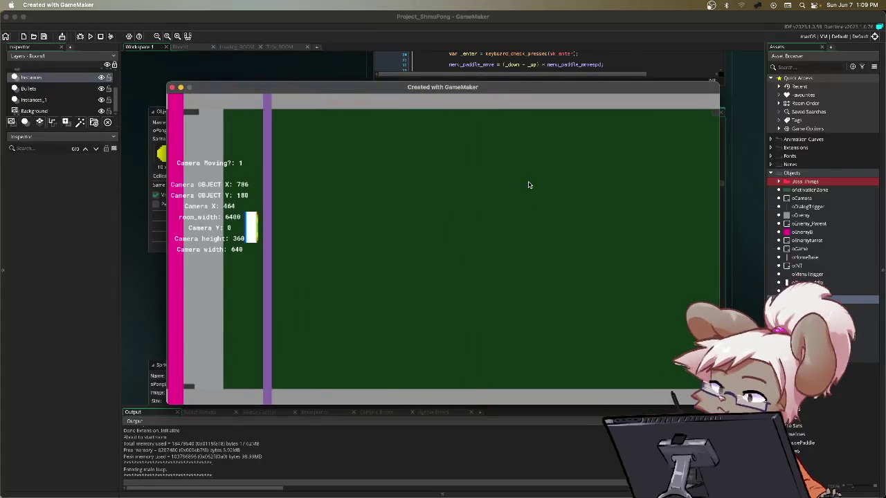
key(Escape)
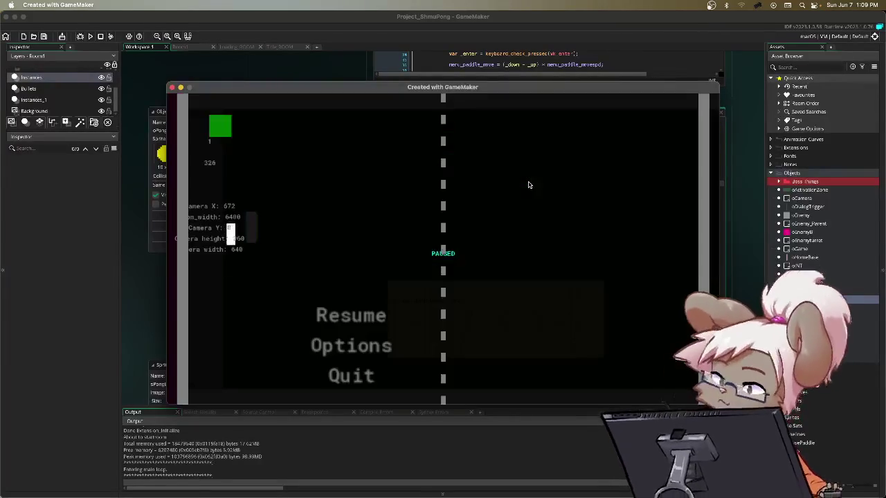
key(Down)
key(Return)
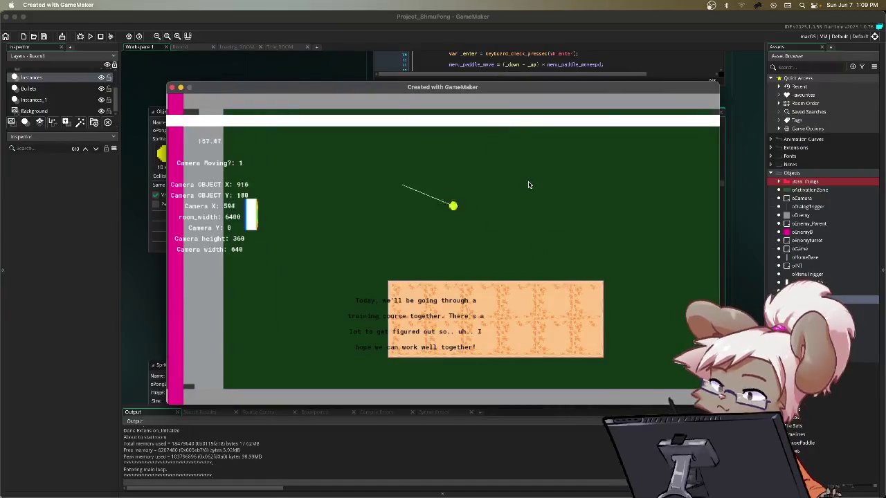
- Pause the game and choose Quit to close its window
key(Escape)
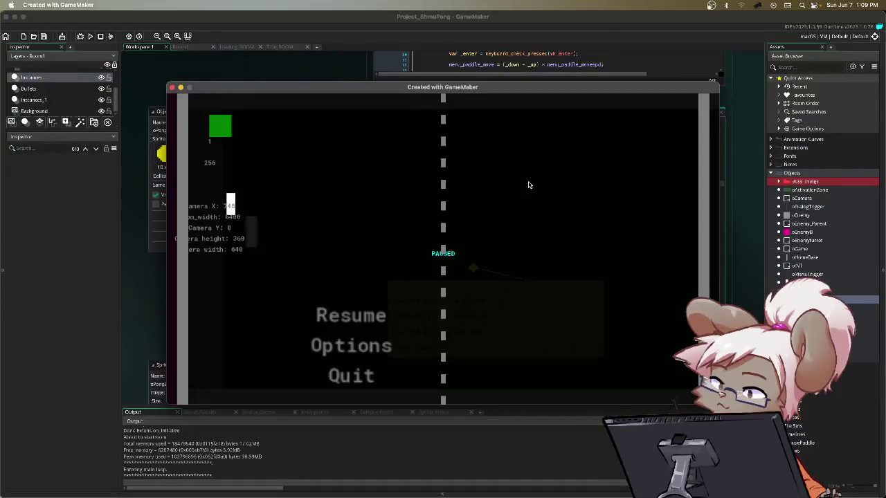
key(Down)
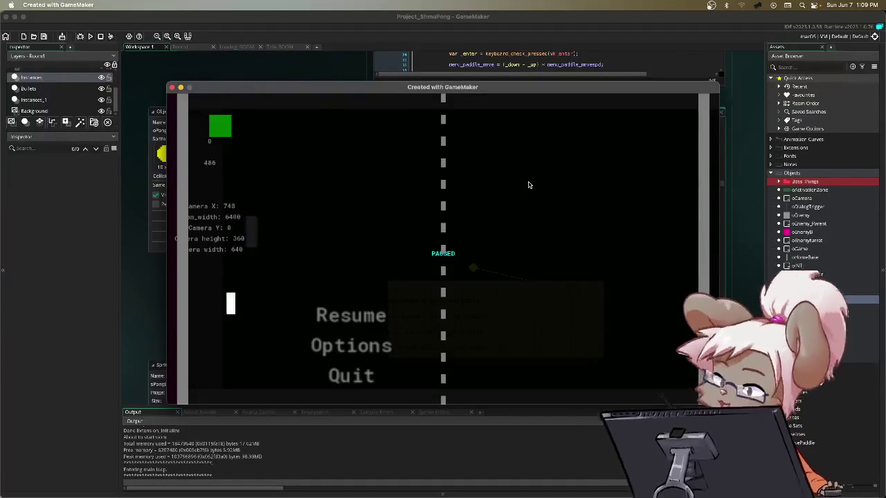
key(Return)
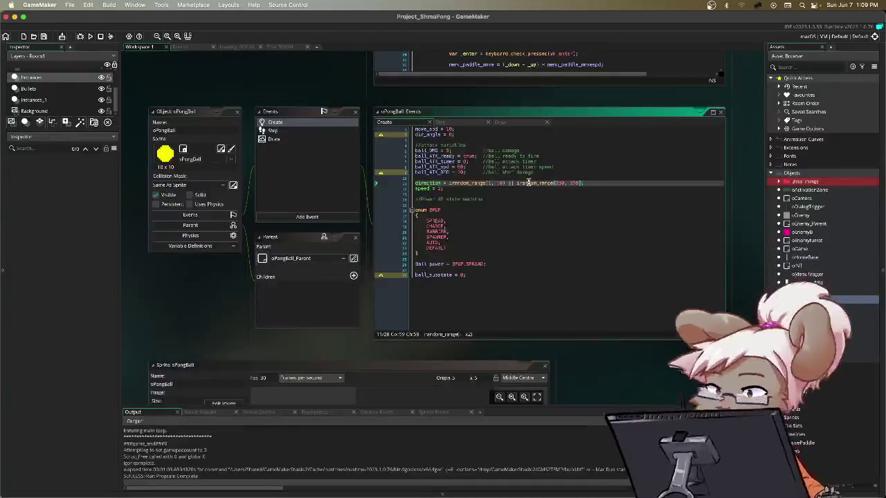
- Switch focus away from GameMaker and back with Cmd+Tab
key(super+Tab)
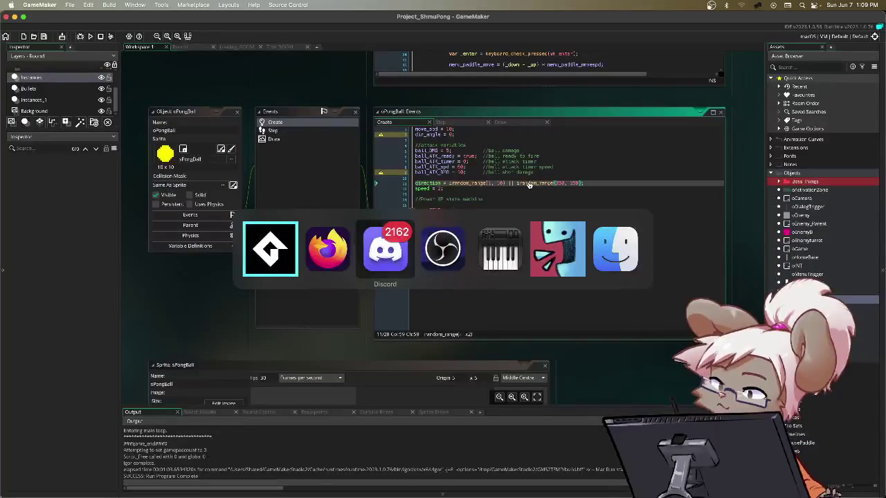
key(super+Tab)
key(super+Tab)
key(super+Tab)
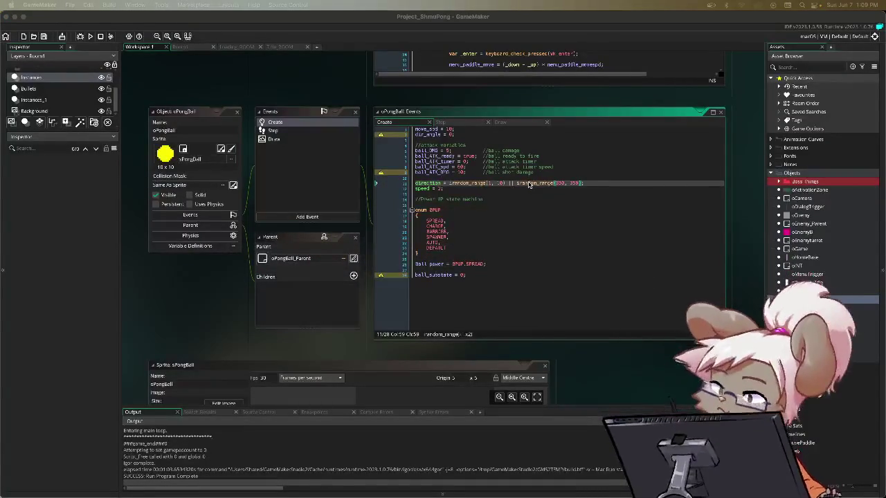
key(super+Tab)
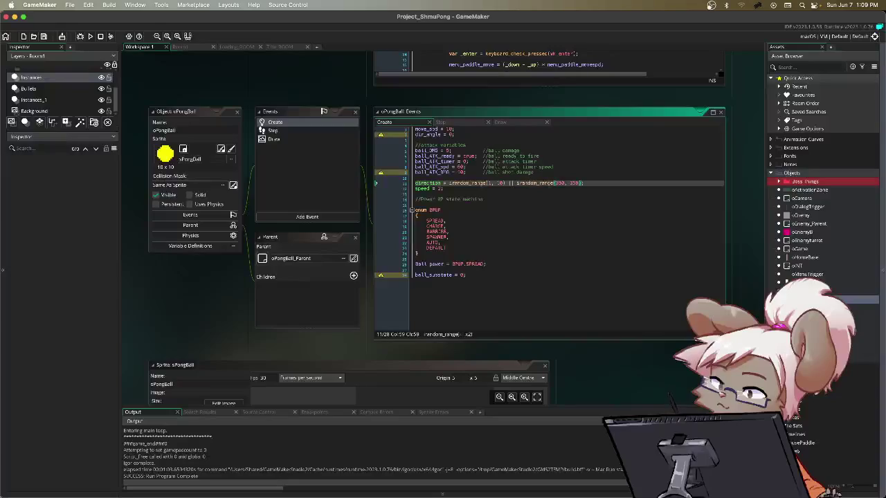
key(super+Tab)
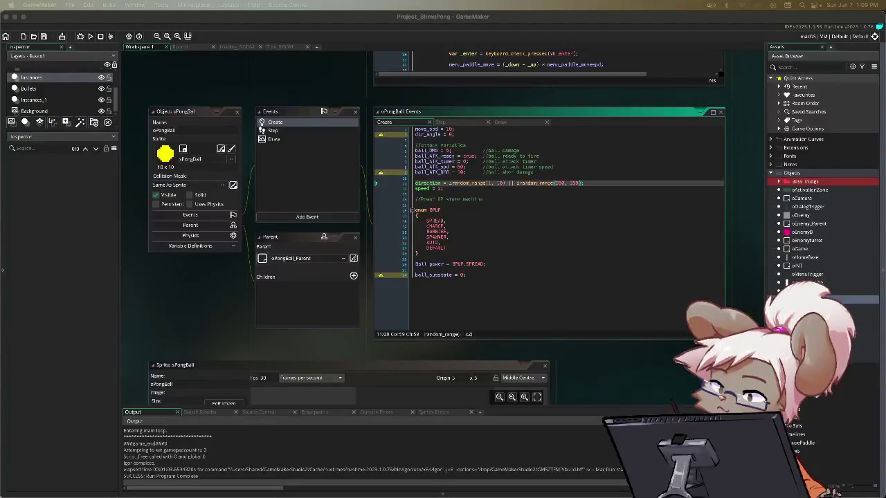
key(super+Tab)
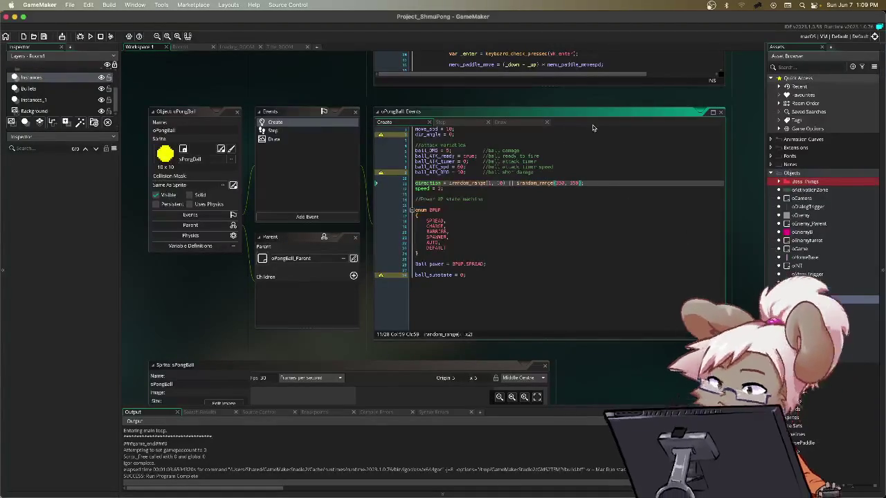
- Paste replacement text over the Create event's direction and speed lines, then view the Step event
drag(416, 183, 445, 193)
key(ctrl+v)
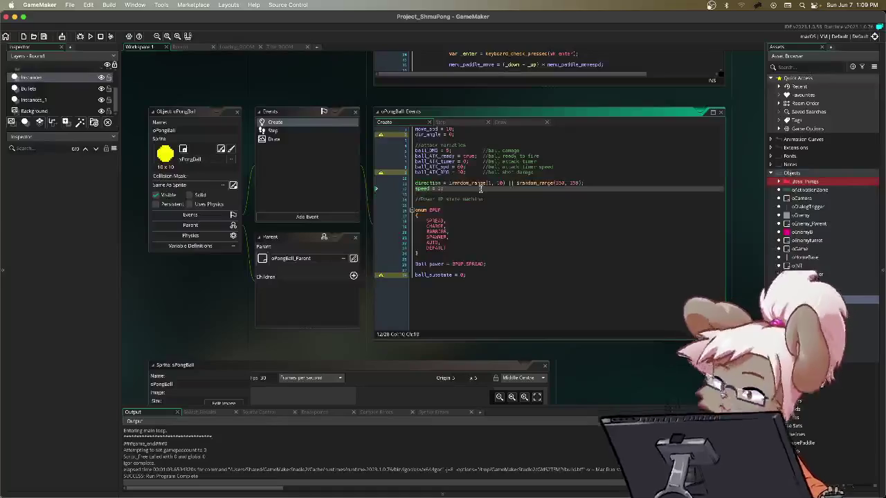
click(451, 123)
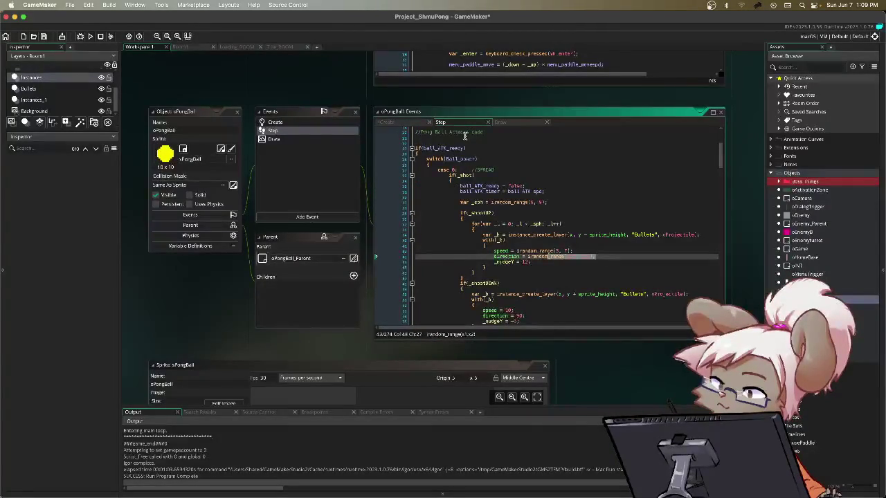
- Comment out the random_range(225, 315) direction line in the Step code
text((225,315);)
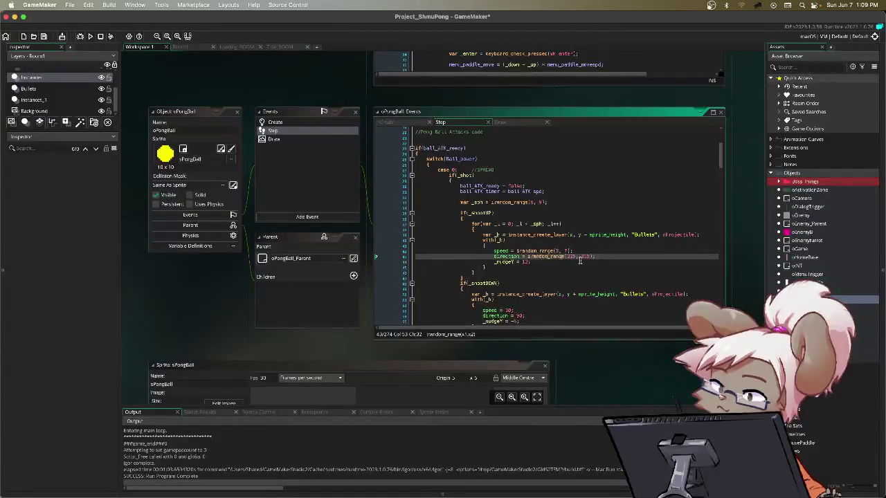
mouse_move(588, 256)
mouse_down()
mouse_move(546, 257)
mouse_move(585, 260)
mouse_up()
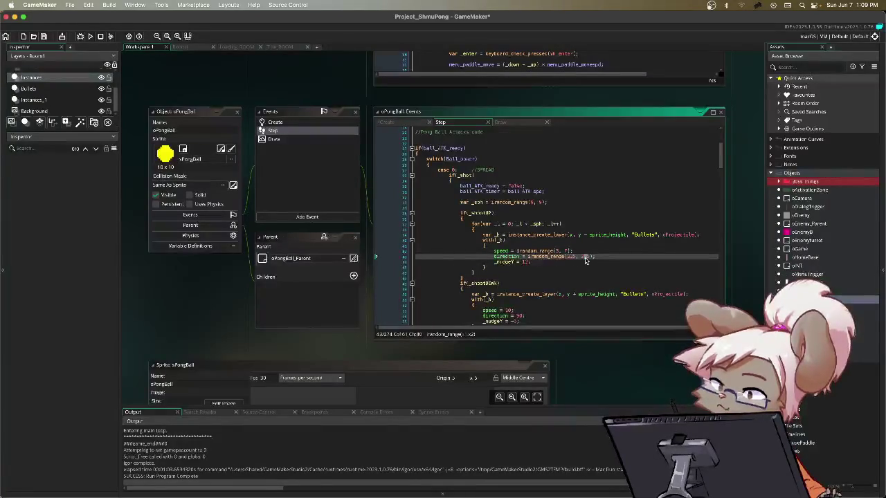
click(592, 257)
drag(591, 257, 530, 261)
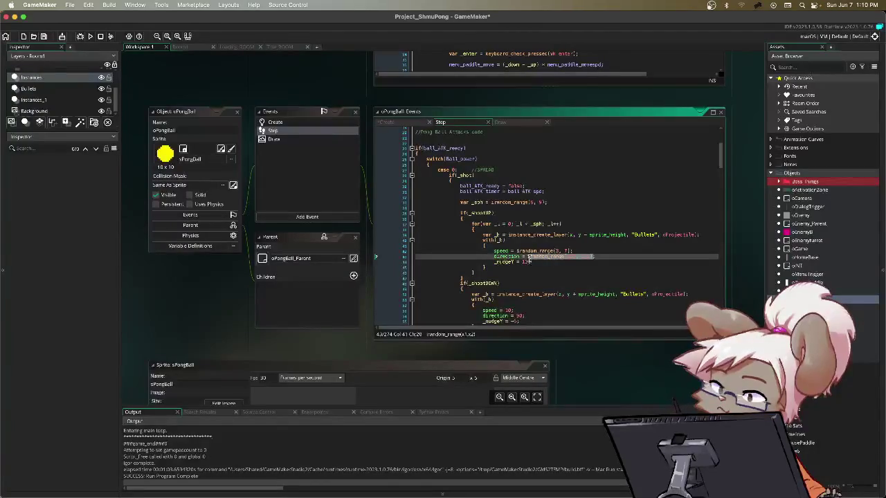
click(489, 258)
text(//)
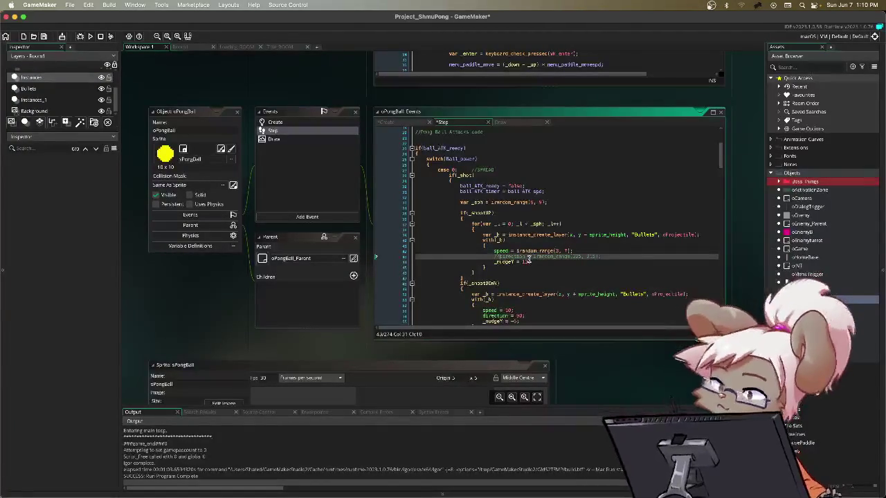
- Add a new 'direction =' line below the commented line and launch a test run
key(Return)
text(direction =)
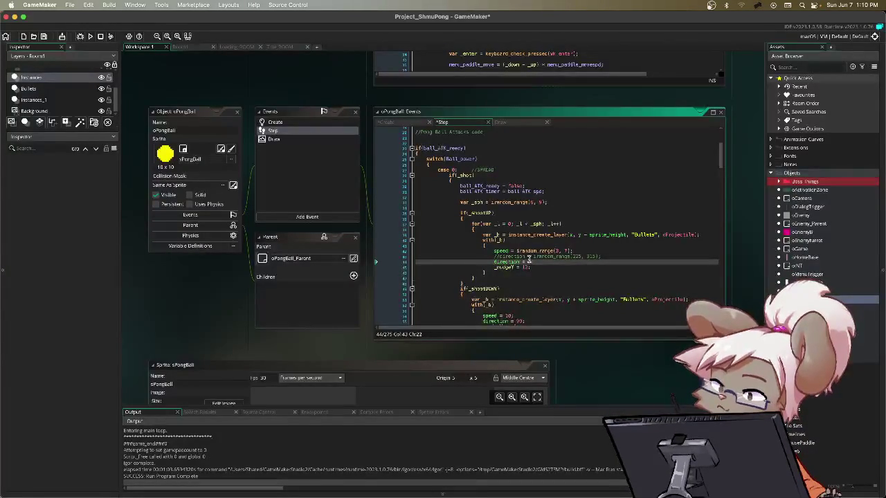
key(BackSpace)
key(BackSpace)
key(BackSpace)
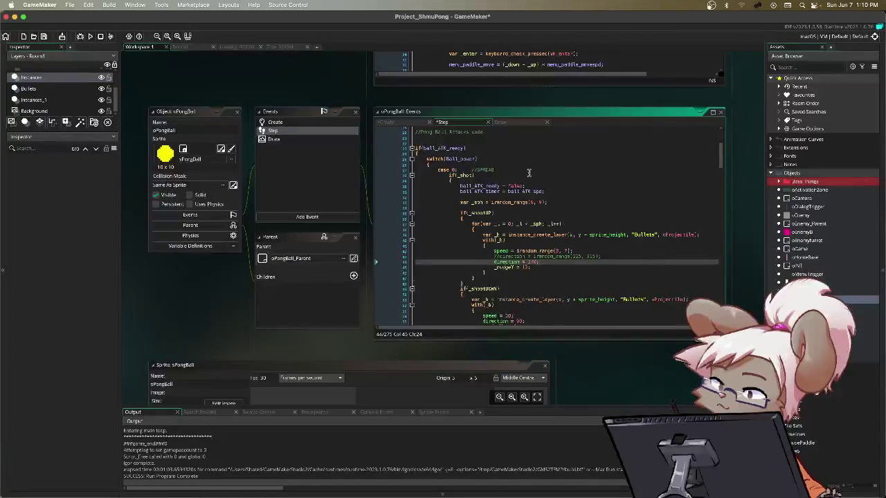
key(F5)
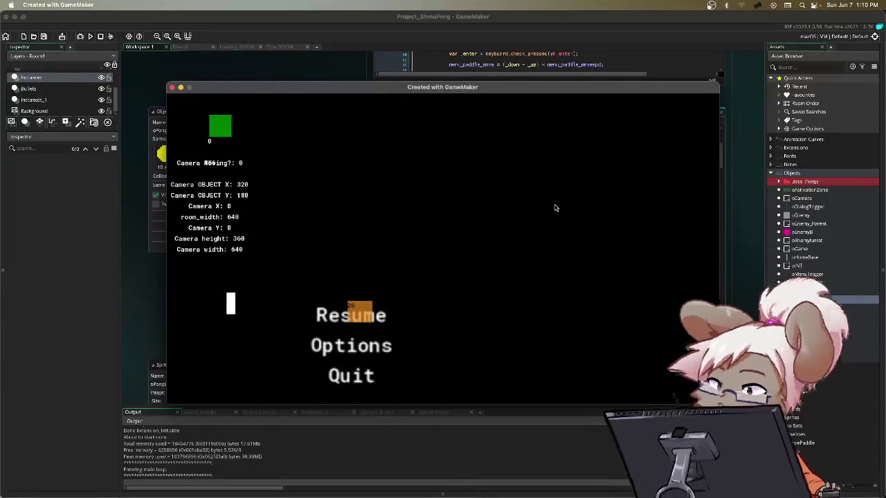
- Resume the test game and move the left paddle up and down
key(Return)
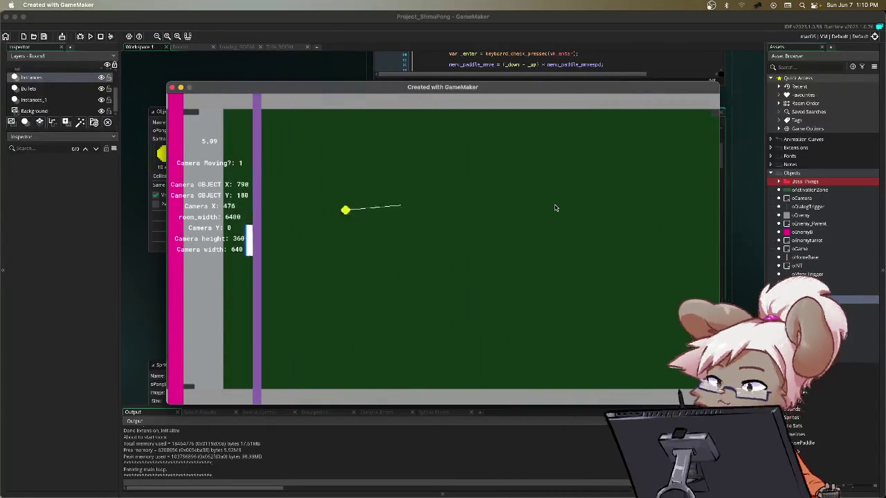
key(Up)
key(Down)
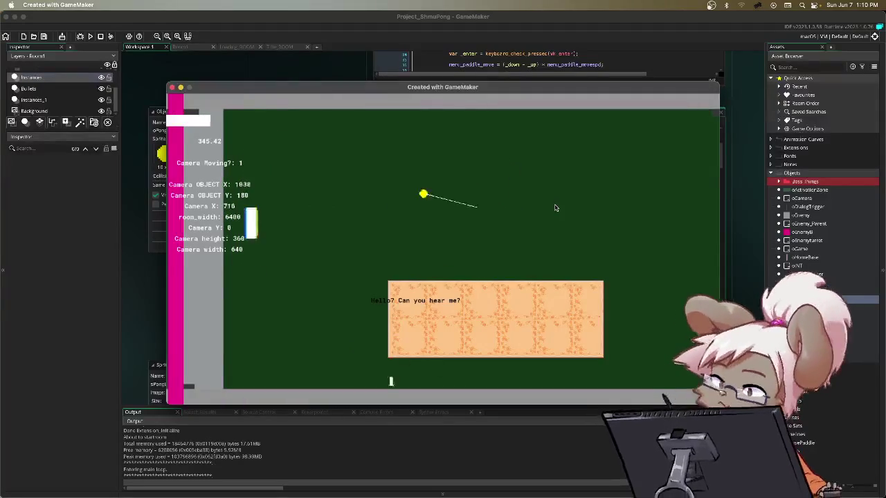
key(Up)
key(Up)
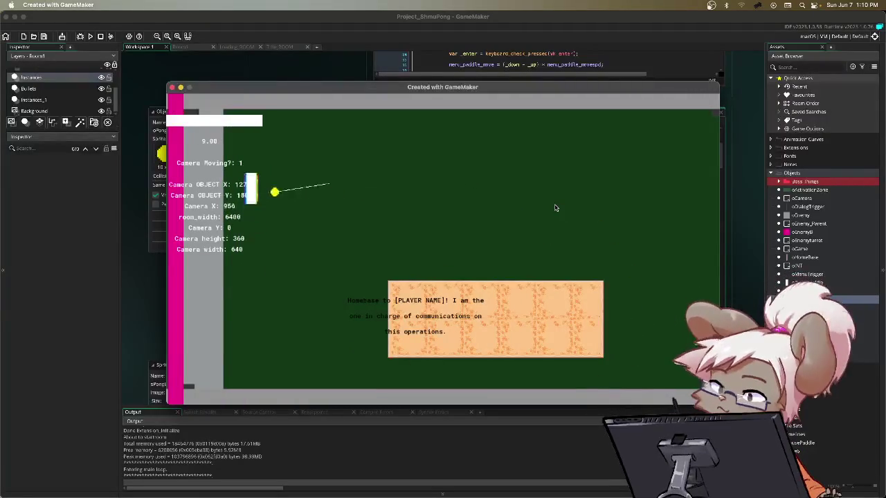
key(Down)
key(Up)
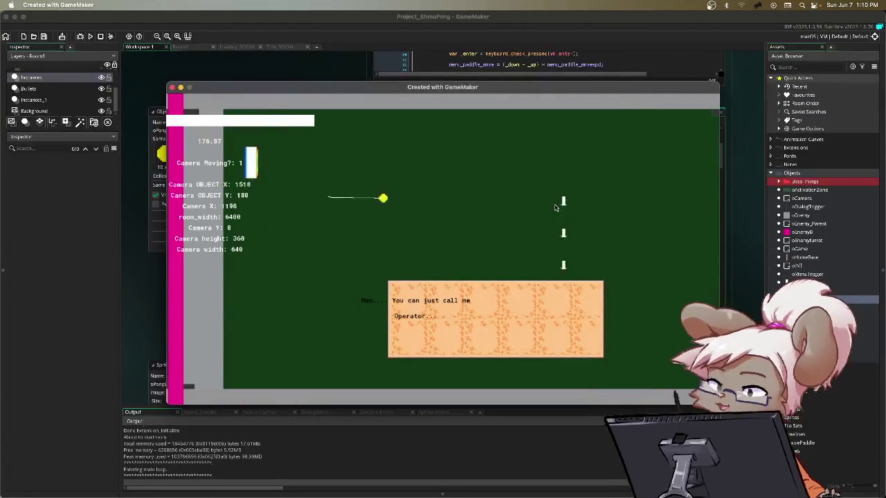
key(Down)
- Pause the game and choose Quit to close the test run
key(Escape)
key(Down)
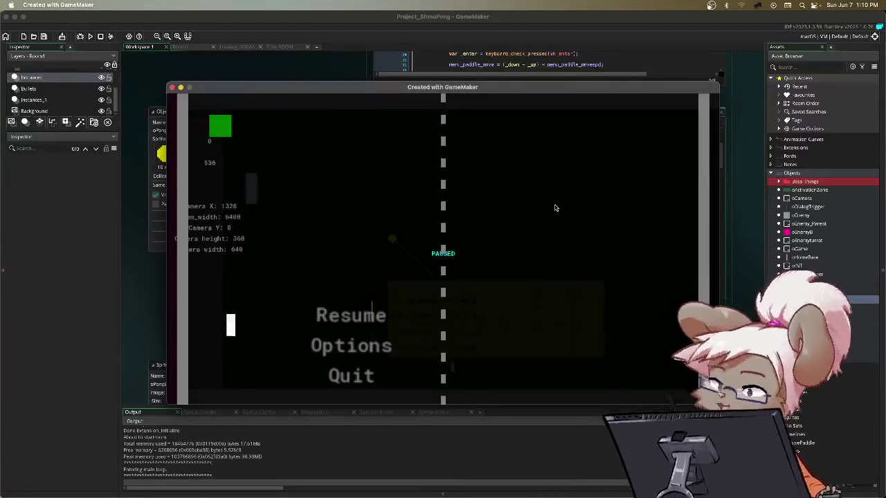
key(Return)
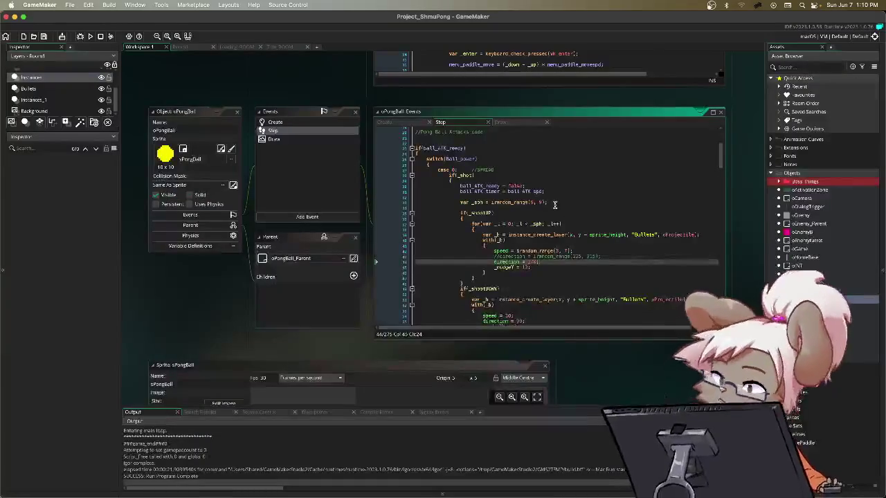
- Delete the fixed 'direction = 90' line and uncomment the irandom_range(225, 315) line
mouse_move(460, 212)
mouse_down()
mouse_move(574, 253)
mouse_move(512, 239)
mouse_move(574, 256)
mouse_move(487, 268)
mouse_up()
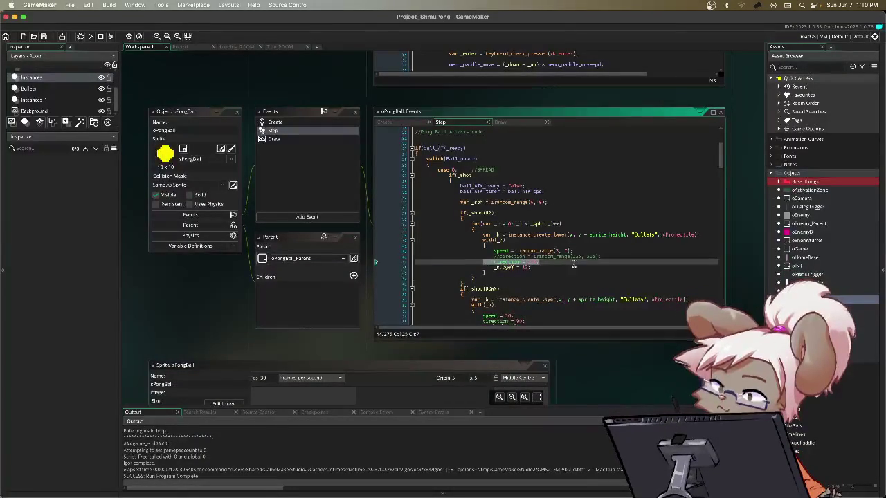
click(602, 257)
key(shift+Down)
key(Delete)
click(495, 256)
key(Delete)
key(Delete)
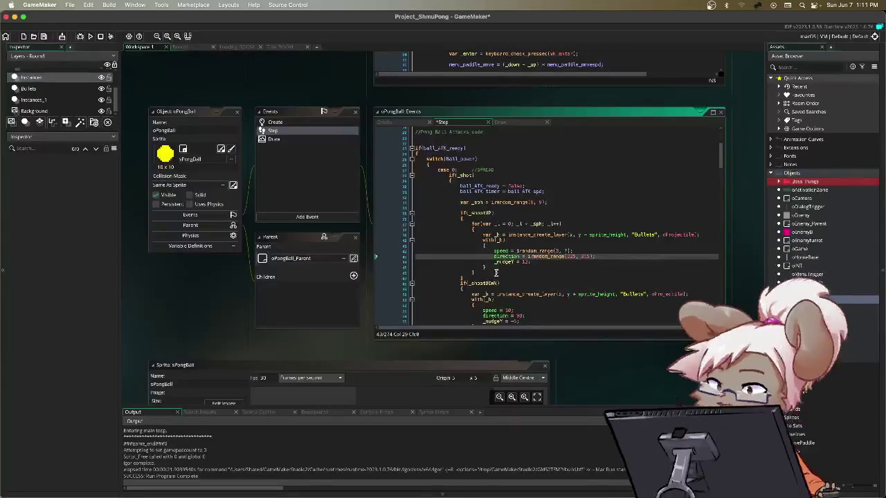
- Change the irandom_range arguments to 45 and 135, then save and run the game
key(Down)
key(Down)
key(Down)
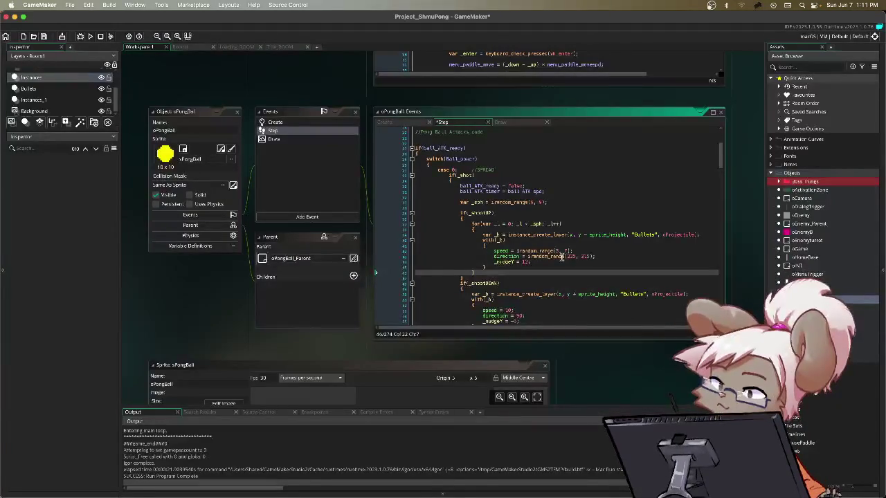
click(539, 257)
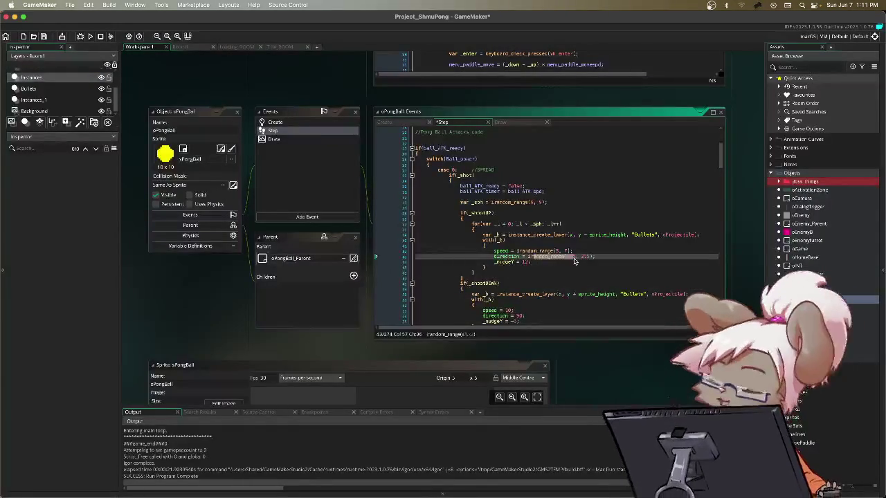
double_click(572, 257)
double_click(569, 258)
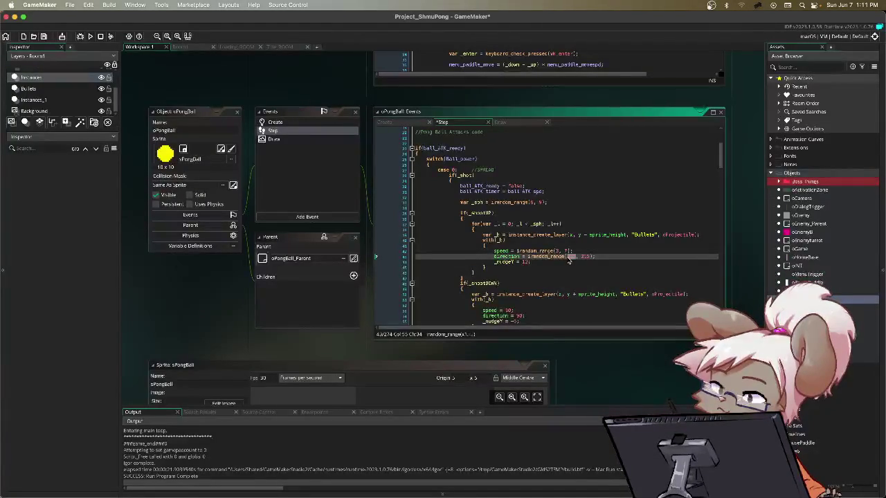
text(45)
double_click(582, 256)
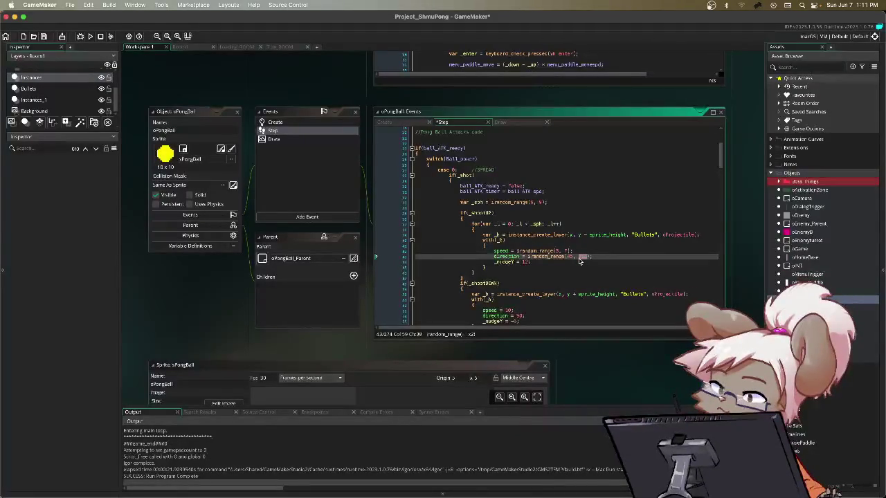
text(135)
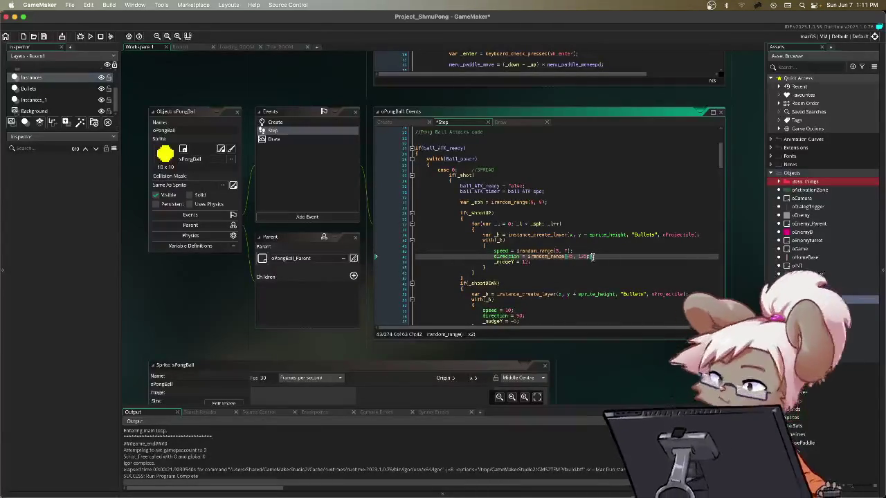
key(F5)
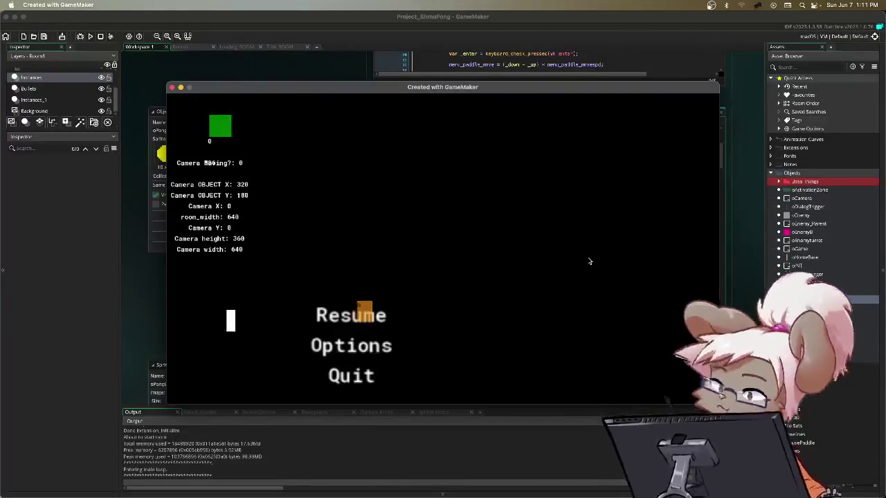
key(Return)
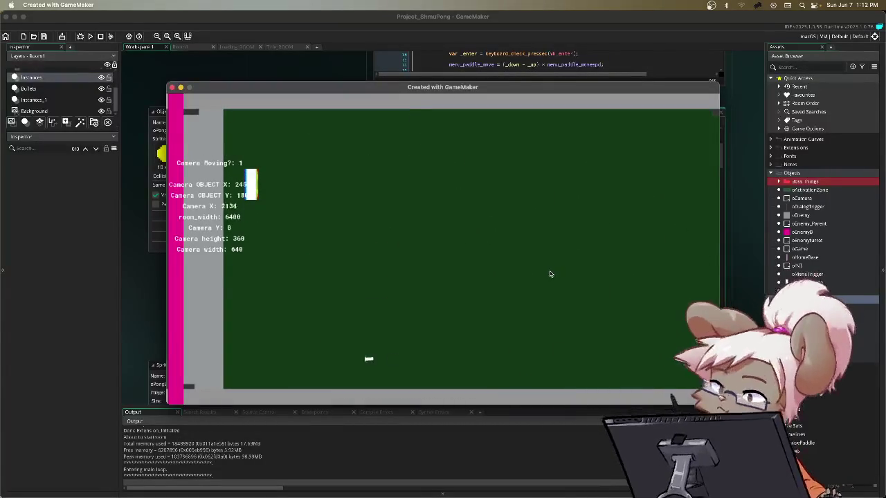
key(Escape)
key(Down)
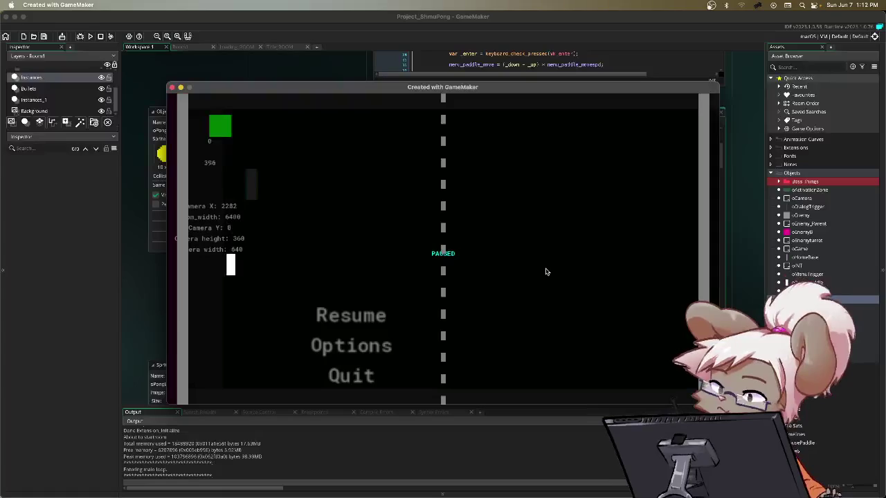
key(Return)
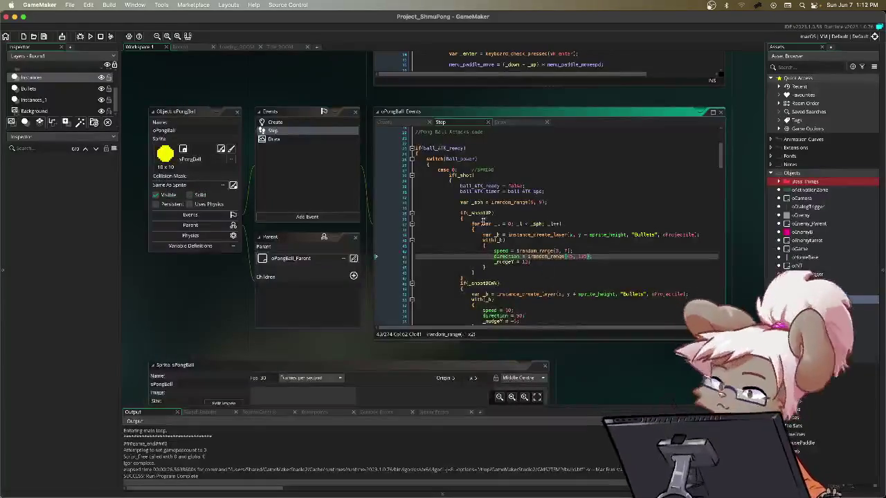
- Review the _shootUP bullet block and place the caret after its closing brace
drag(471, 223, 658, 235)
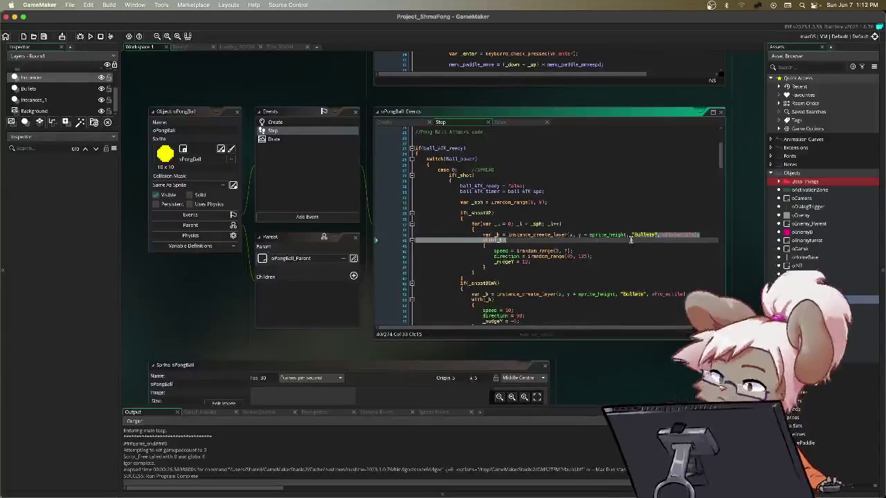
double_click(636, 235)
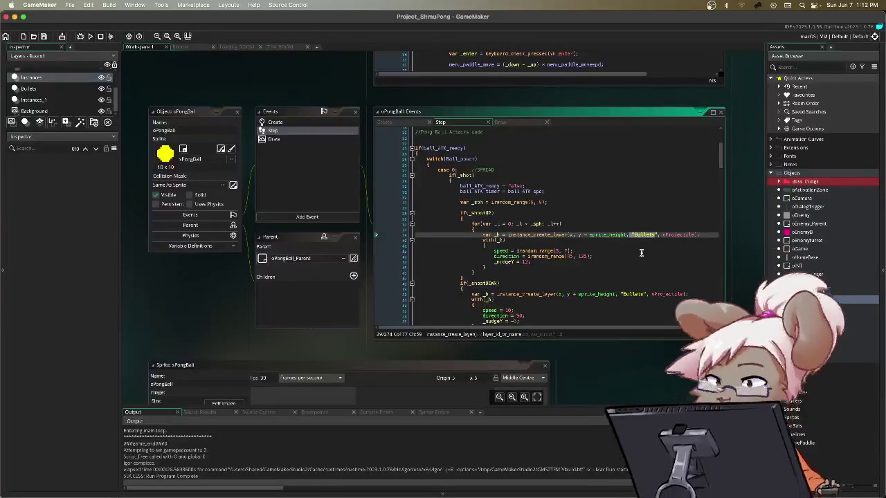
click(569, 251)
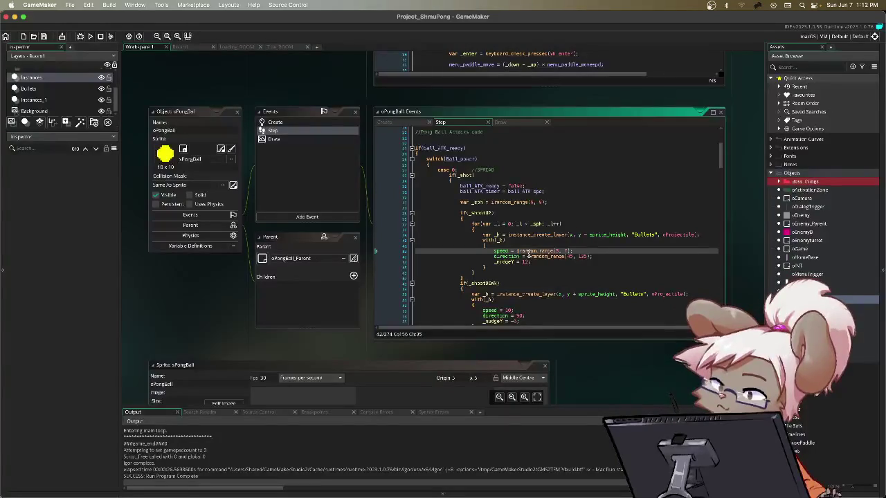
click(489, 267)
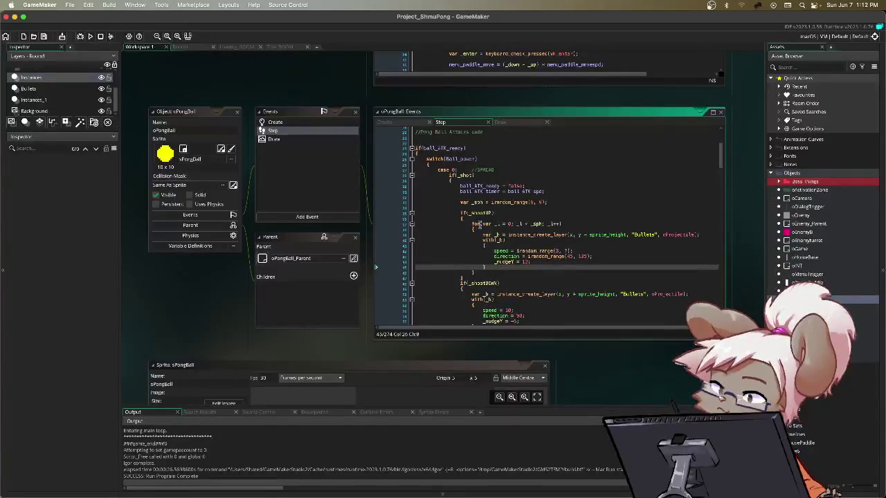
mouse_move(460, 213)
mouse_down()
mouse_move(532, 267)
mouse_move(476, 270)
mouse_up()
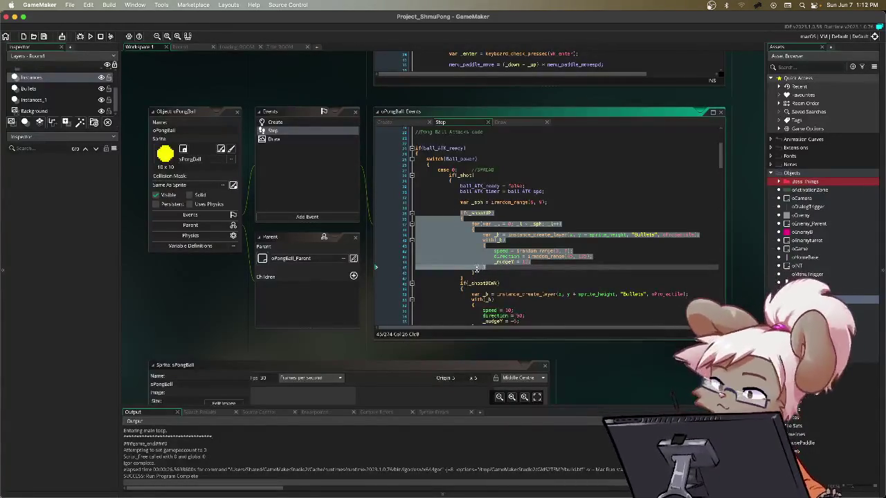
click(472, 231)
click(478, 274)
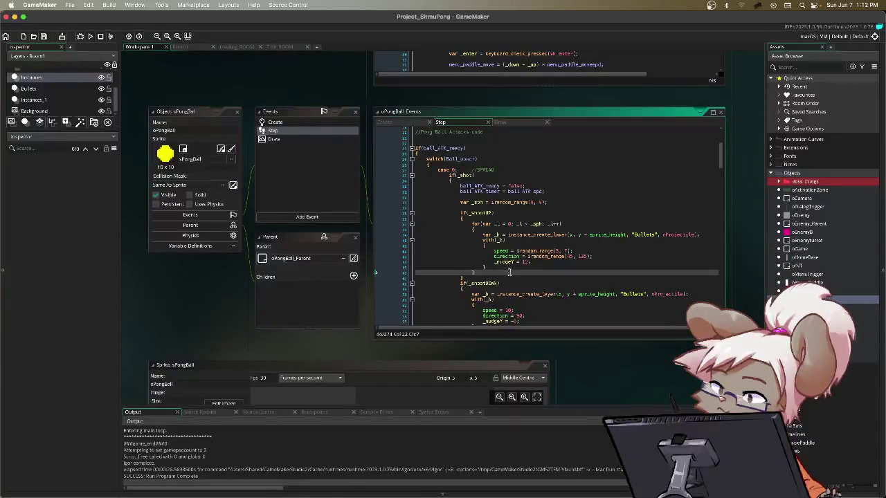
- Add 'direction = 270;' on a new line after the shoot-up block, then save and run
key(Return)
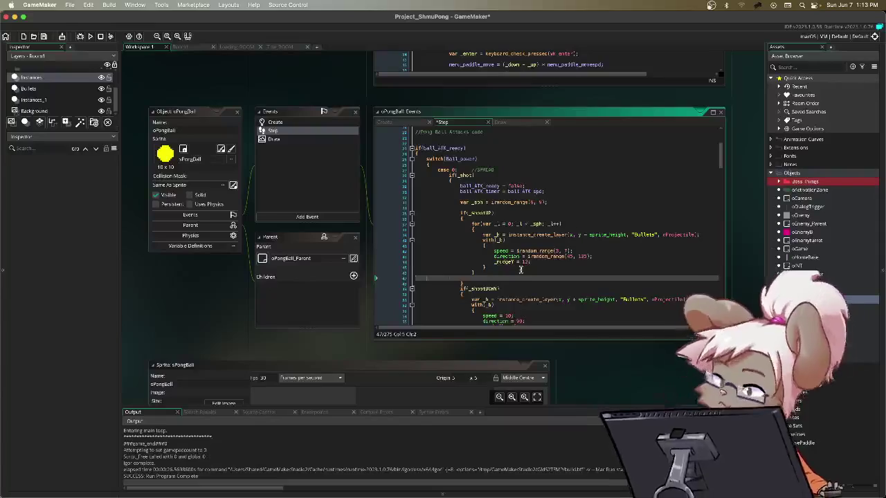
key(BackSpace)
key(Up)
key(Up)
key(Up)
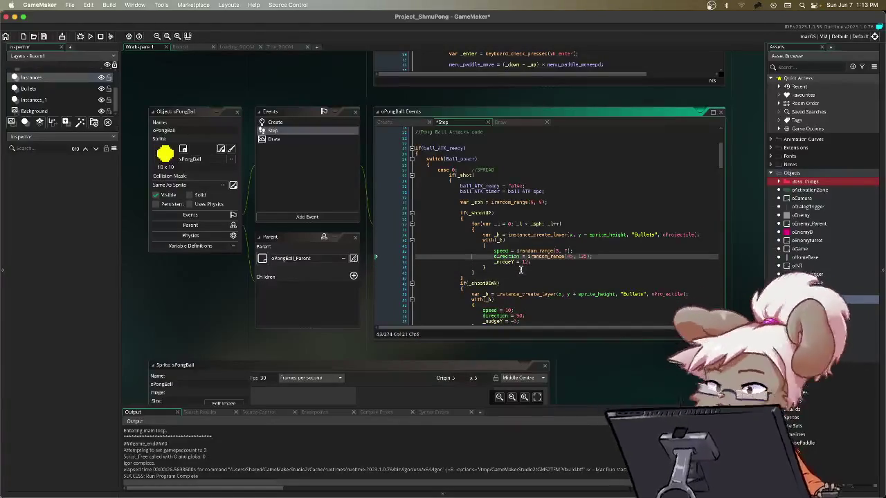
key(Down)
key(Down)
key(Down)
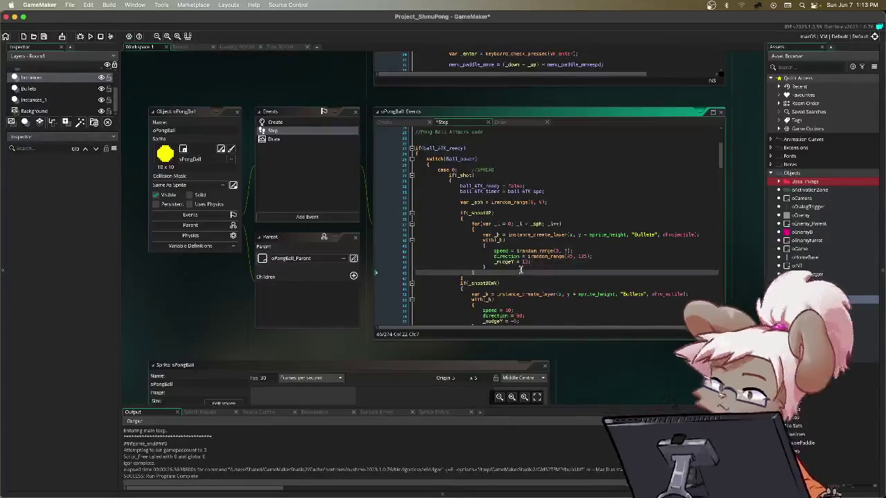
key(Return)
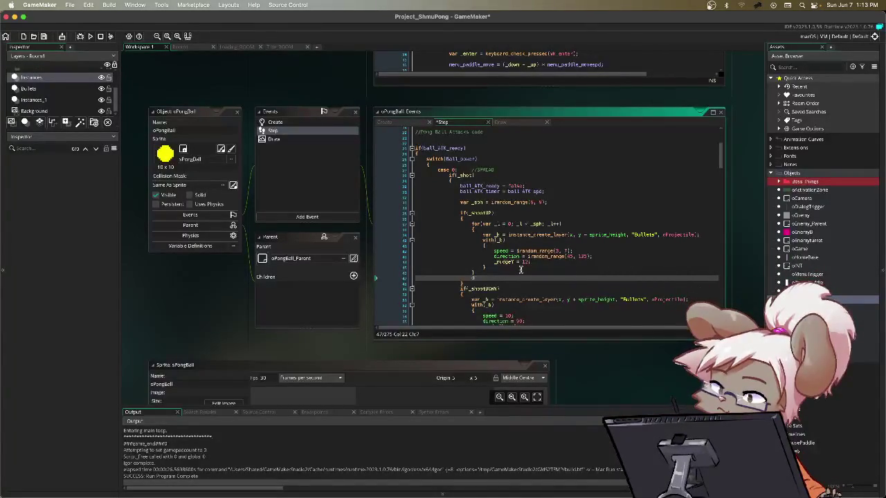
text(direction = irandom)
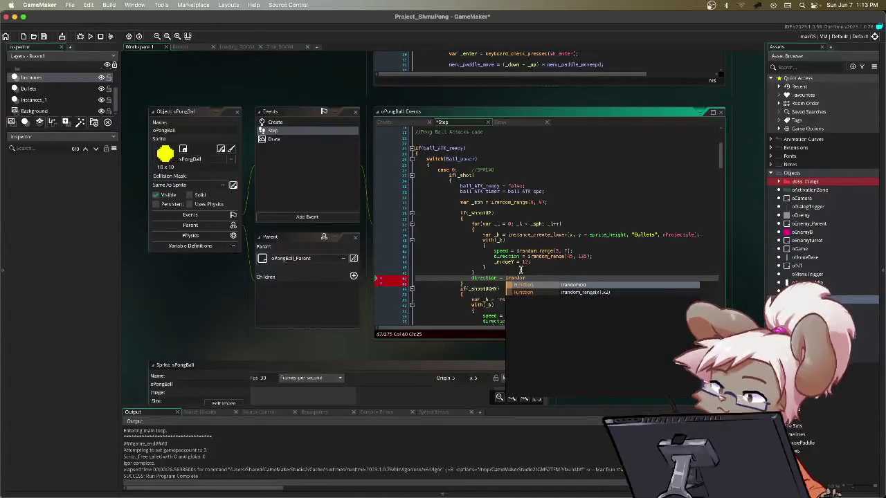
key(BackSpace)
key(BackSpace)
key(BackSpace)
text(270;)
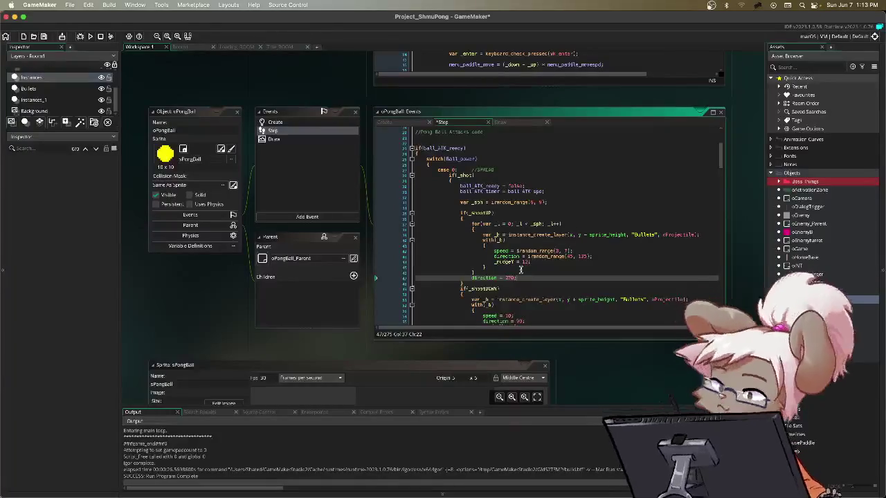
key(F5)
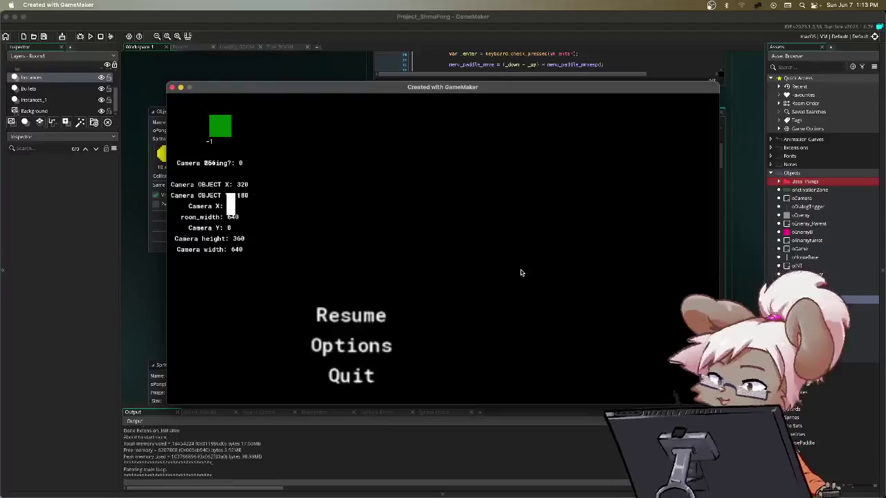
key(Up)
key(Return)
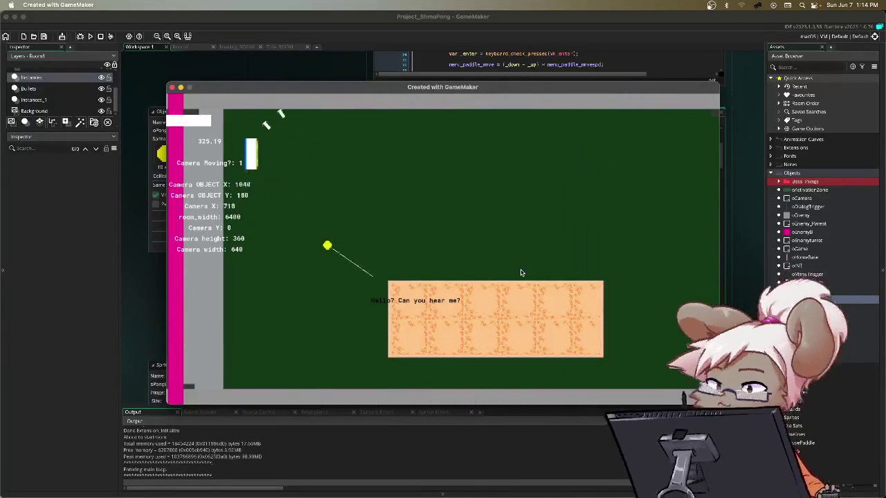
key(Escape)
key(Down)
key(Down)
key(Return)
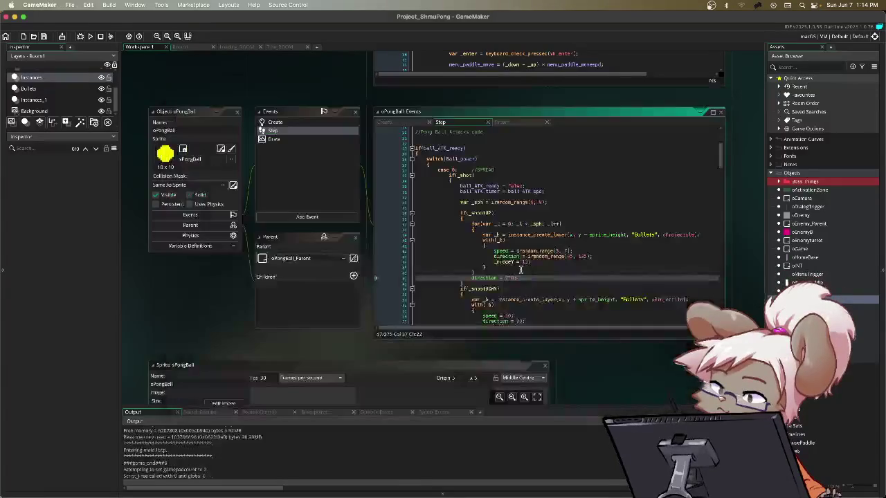
click(581, 236)
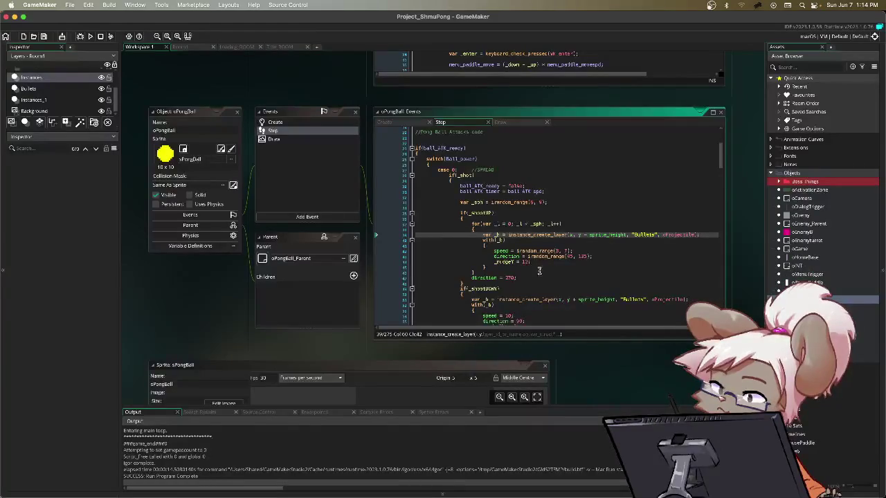
double_click(515, 278)
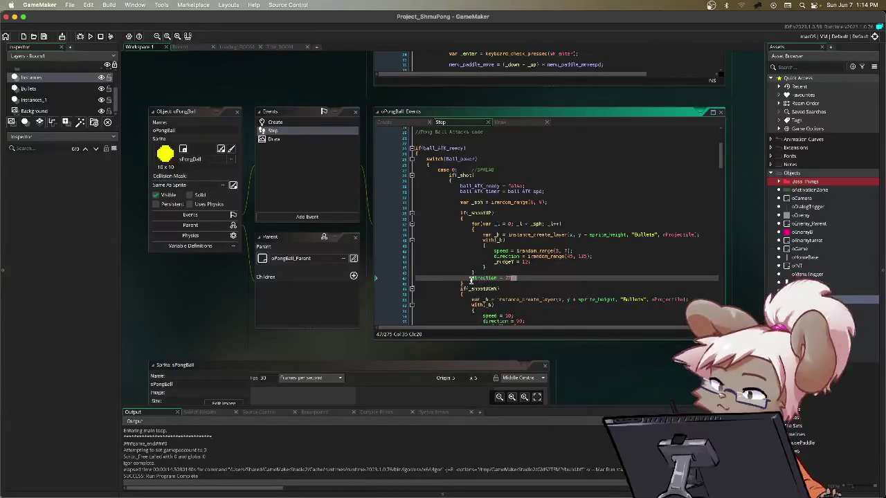
drag(460, 279, 558, 279)
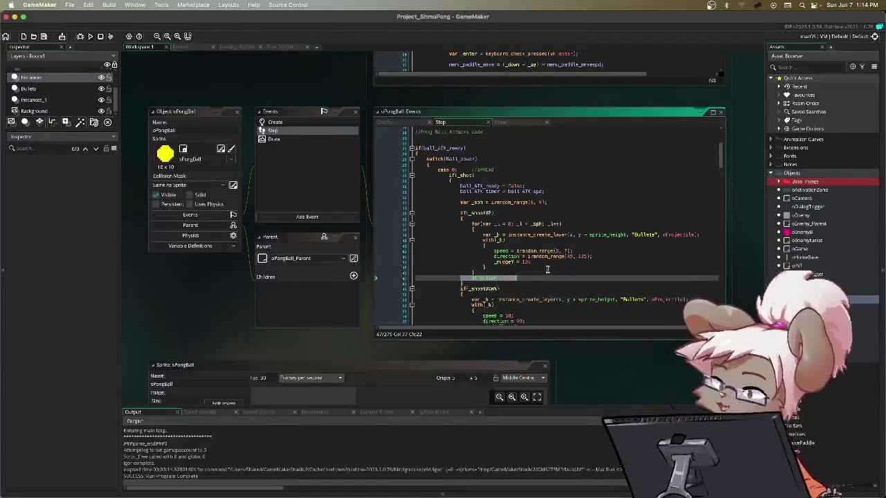
click(470, 278)
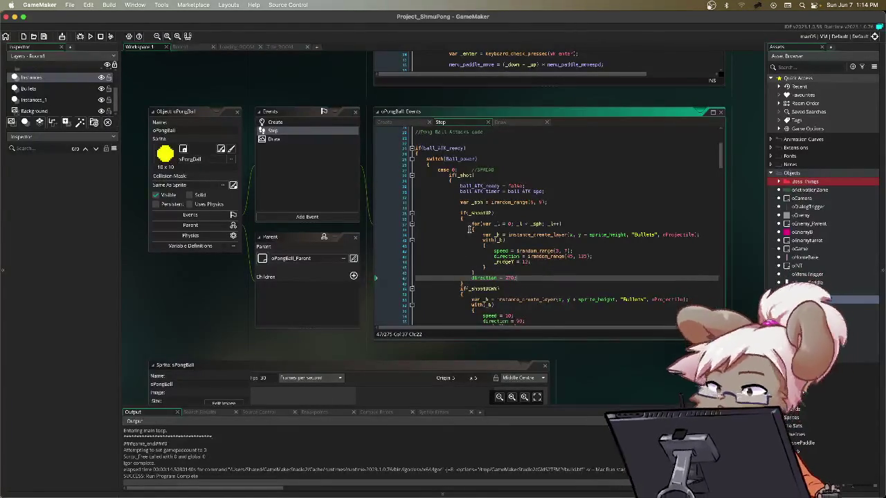
click(471, 278)
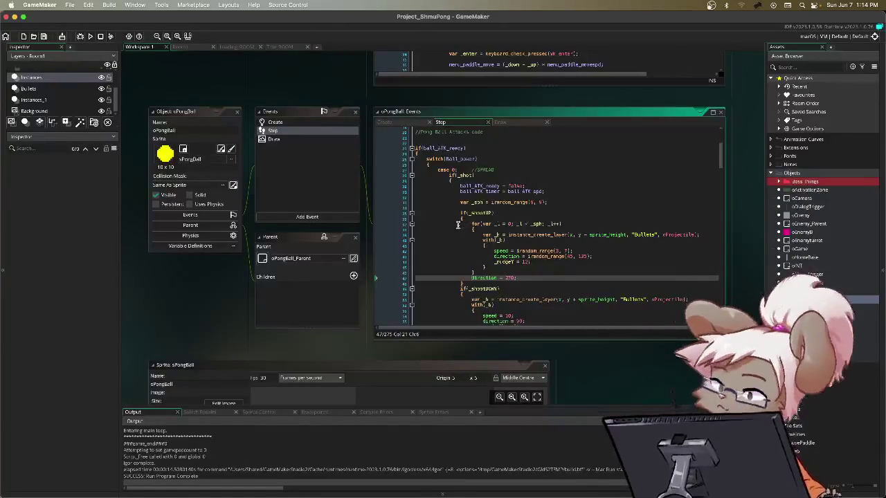
click(441, 151)
click(441, 159)
click(449, 175)
click(472, 203)
click(475, 214)
click(474, 225)
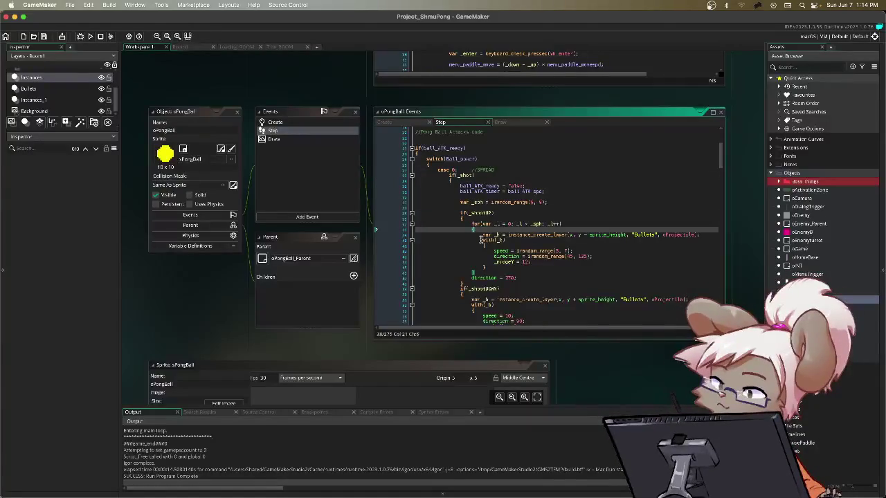
click(513, 241)
mouse_move(517, 241)
mouse_down()
mouse_move(519, 269)
mouse_move(472, 278)
mouse_up()
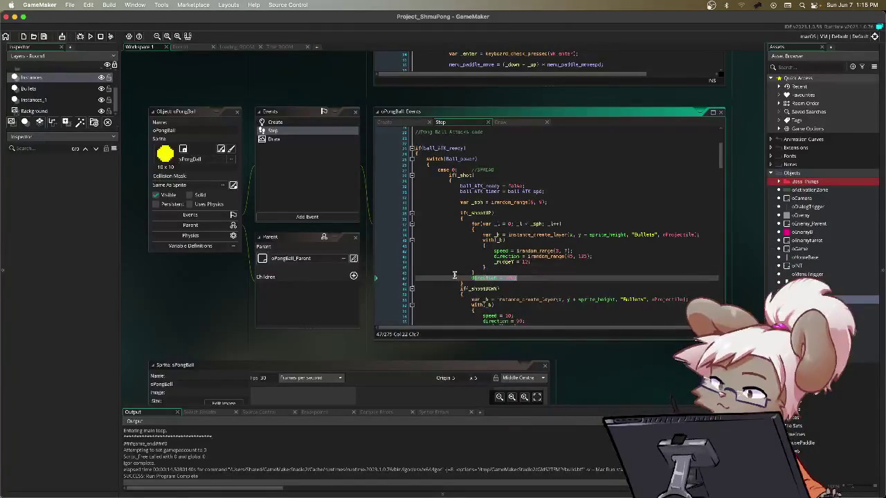
click(573, 279)
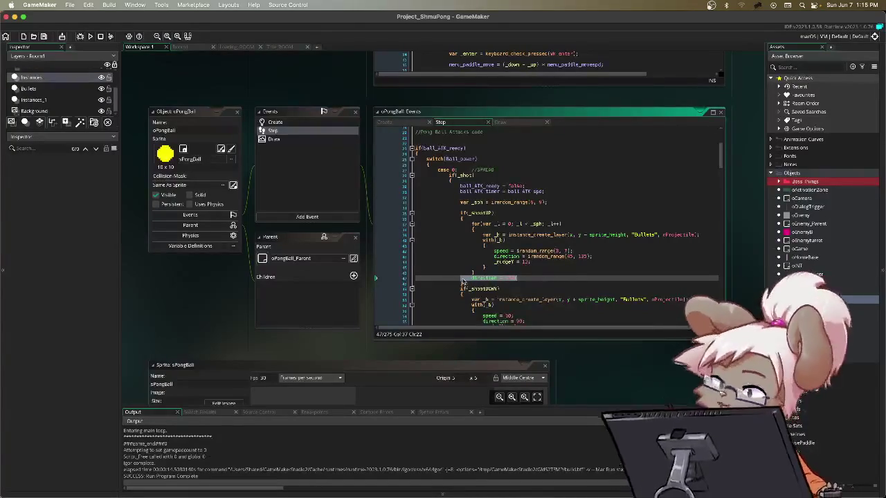
drag(462, 279, 516, 279)
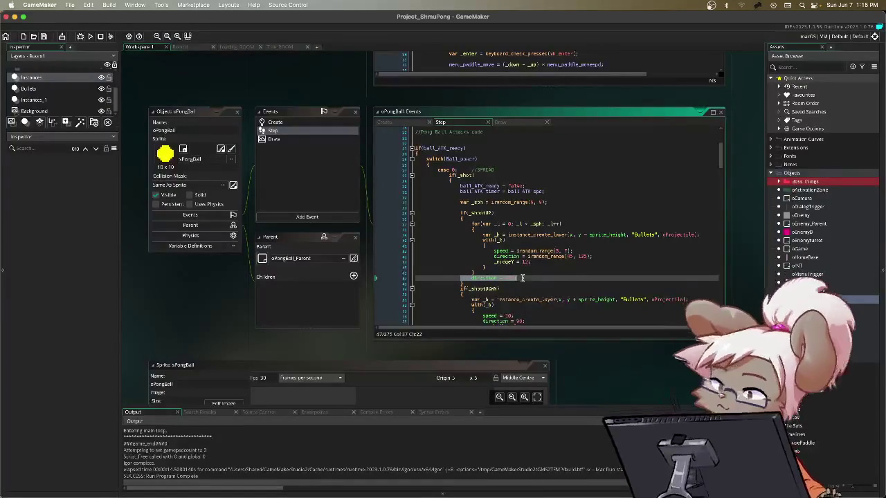
key(shift+Home)
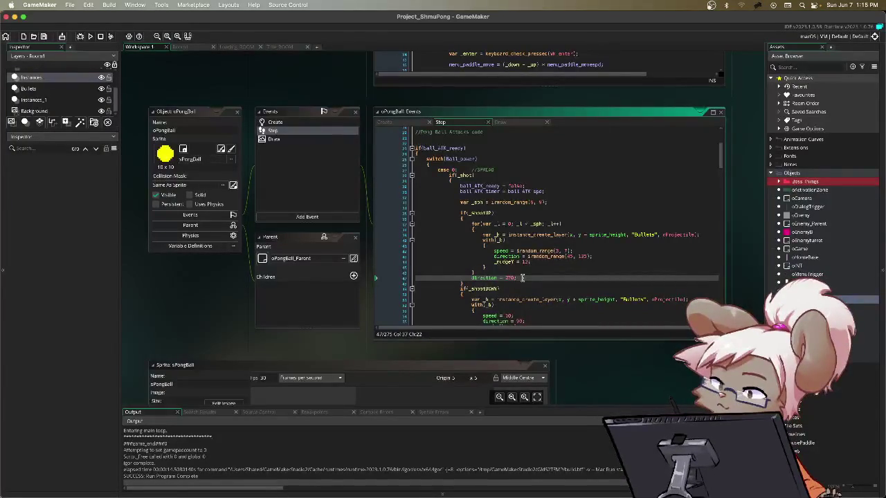
click(530, 256)
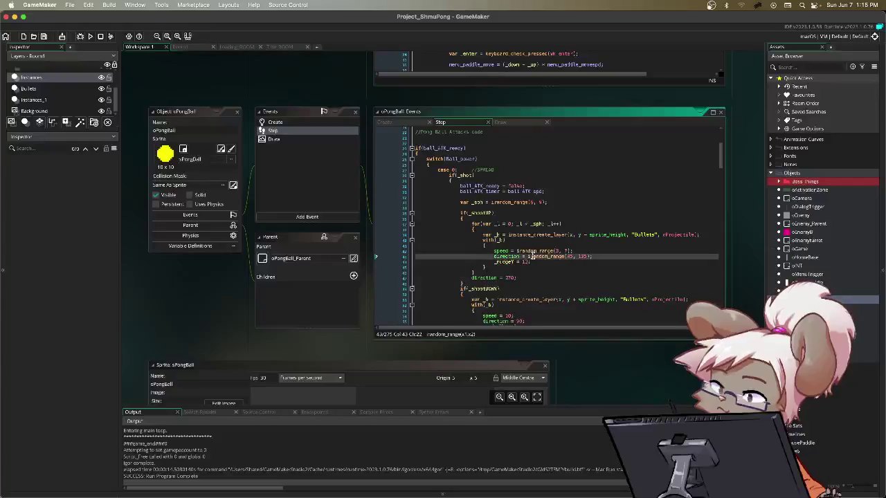
drag(493, 257, 631, 258)
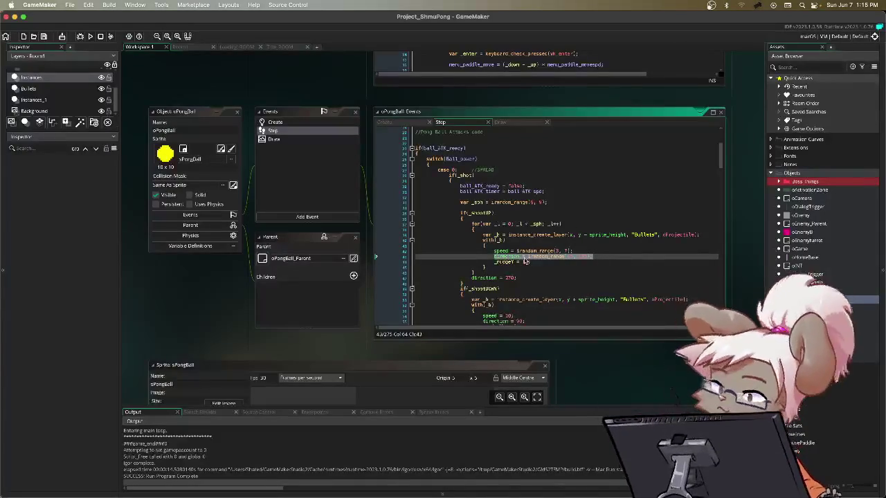
click(556, 255)
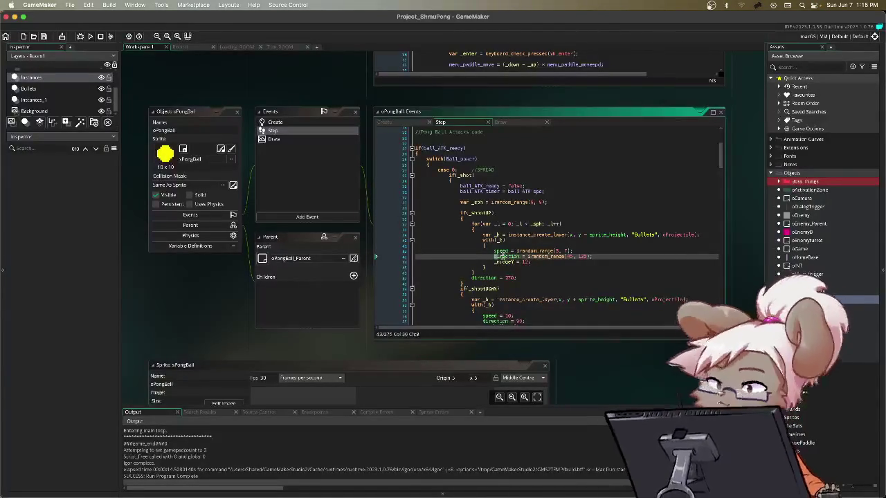
double_click(517, 257)
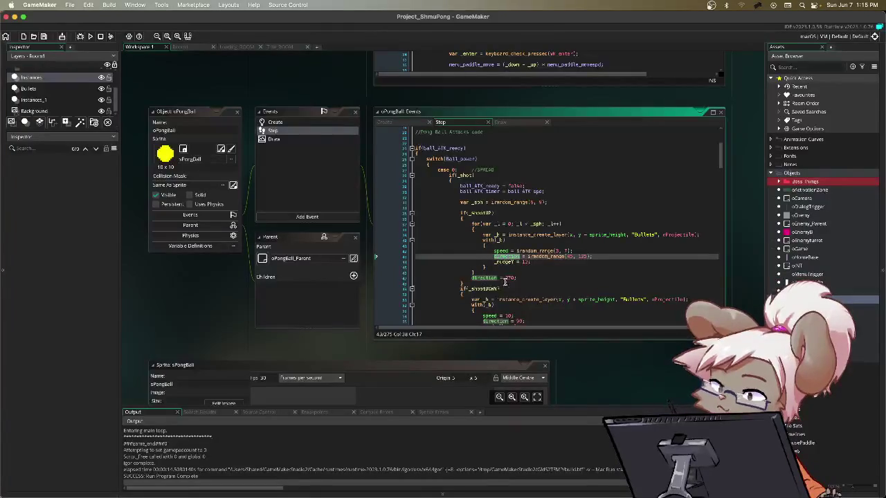
click(506, 278)
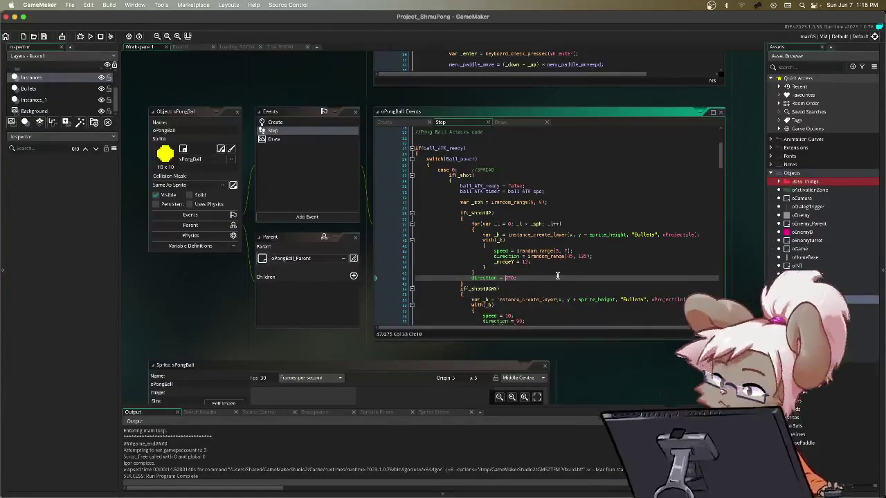
- Replace 270 with '_b.direction - 180' on line 47 and launch a test run
key(Delete)
key(Delete)
key(Delete)
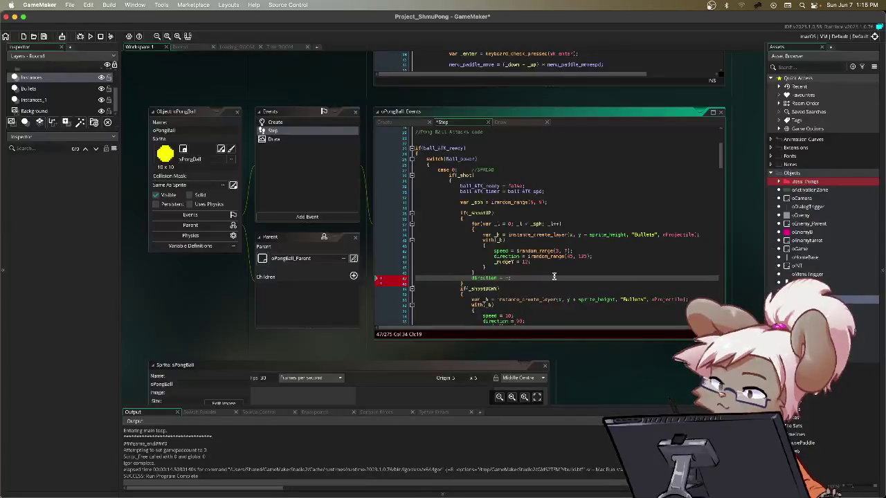
text(_b.direction)
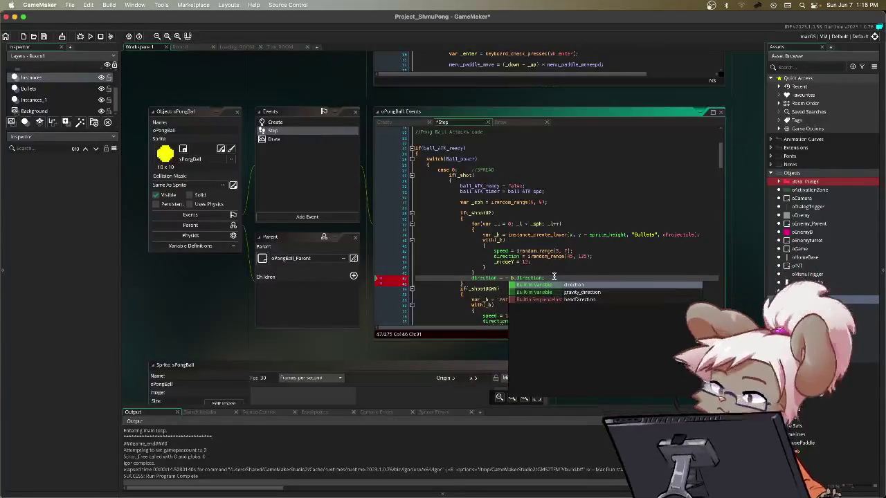
key(Escape)
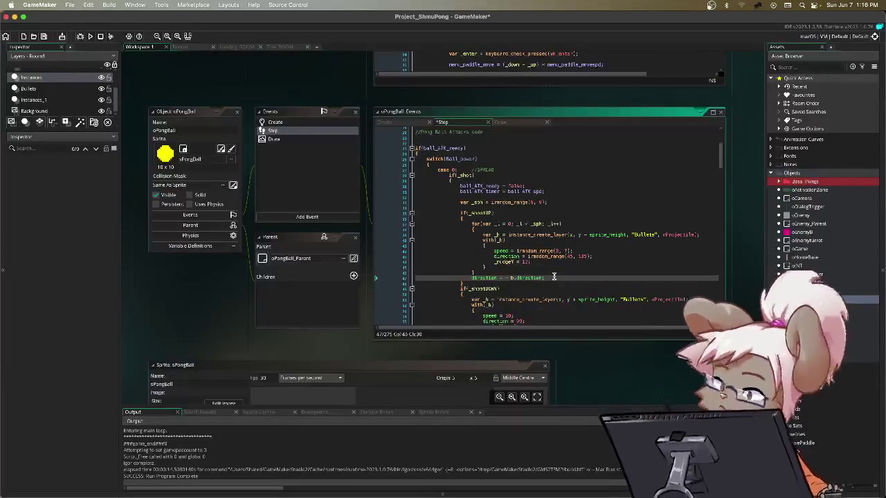
key(BackSpace)
key(BackSpace)
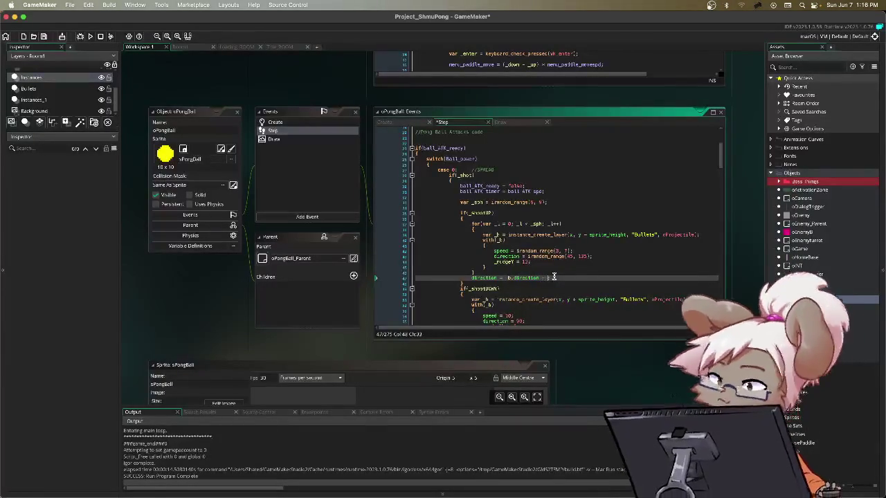
text(180)
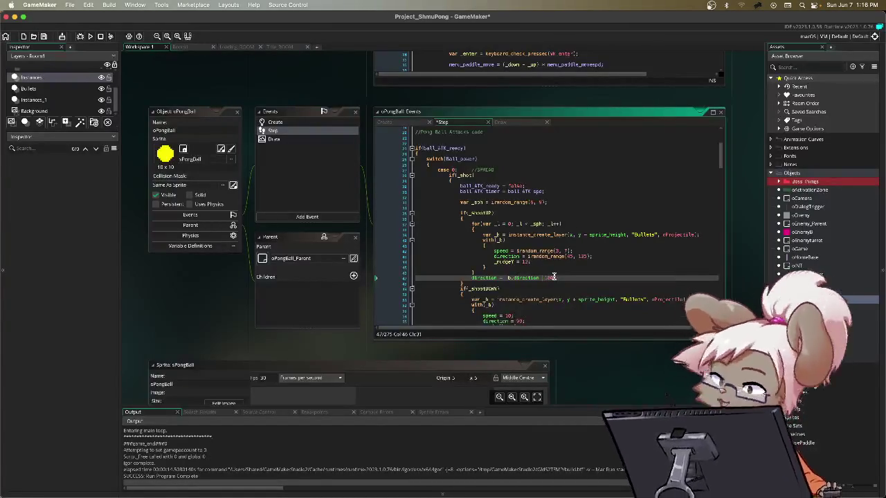
key(F5)
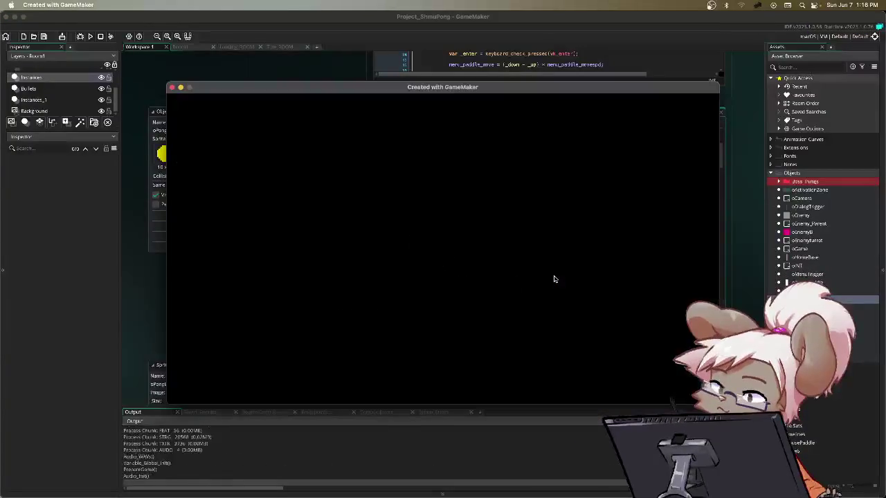
key(Return)
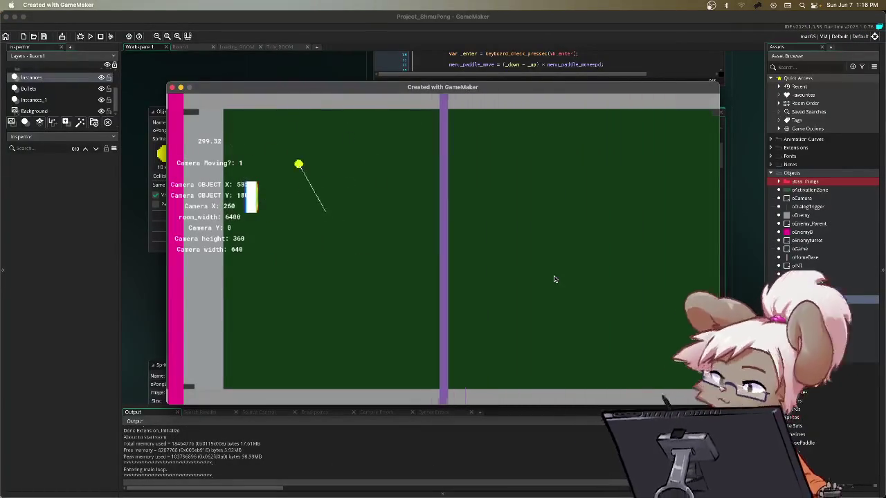
key(Down)
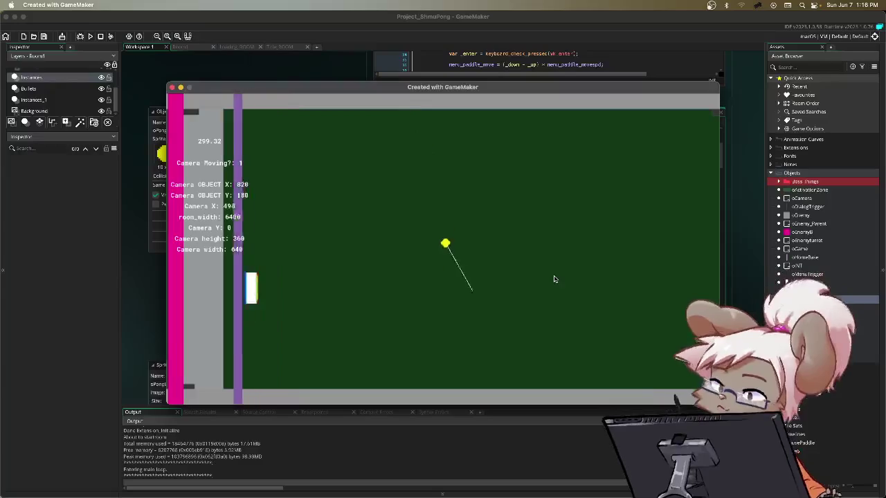
key(Up)
key(Down)
key(Down)
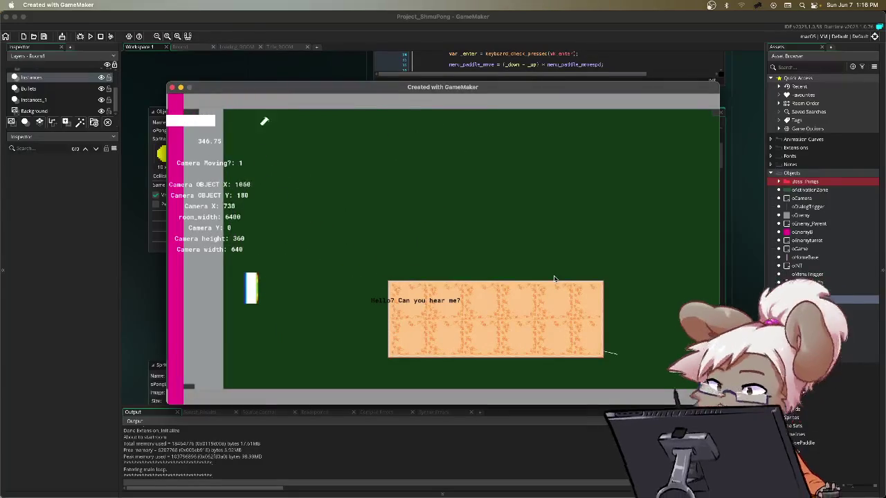
key(Up)
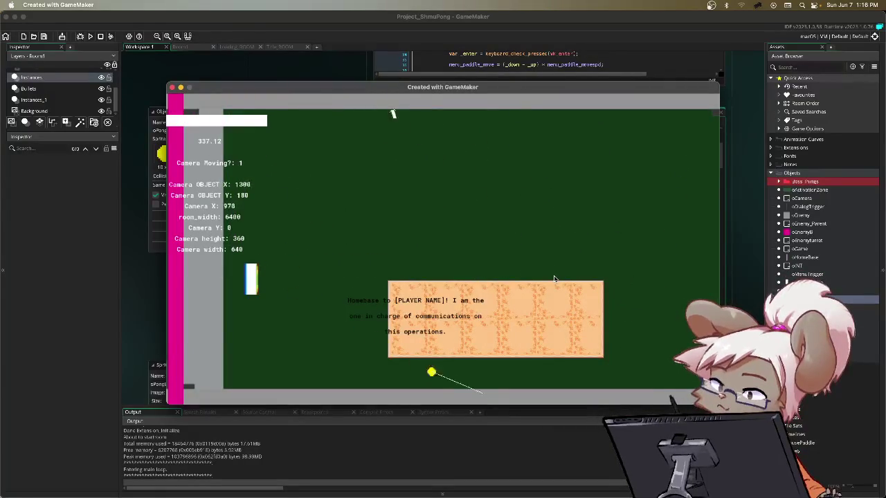
key(Up)
key(Up)
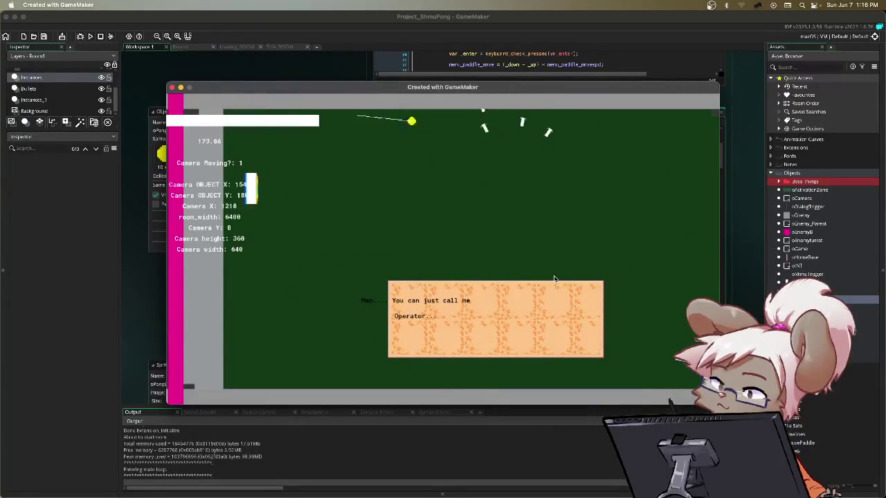
key(Down)
key(Down)
key(Up)
key(Down)
key(Down)
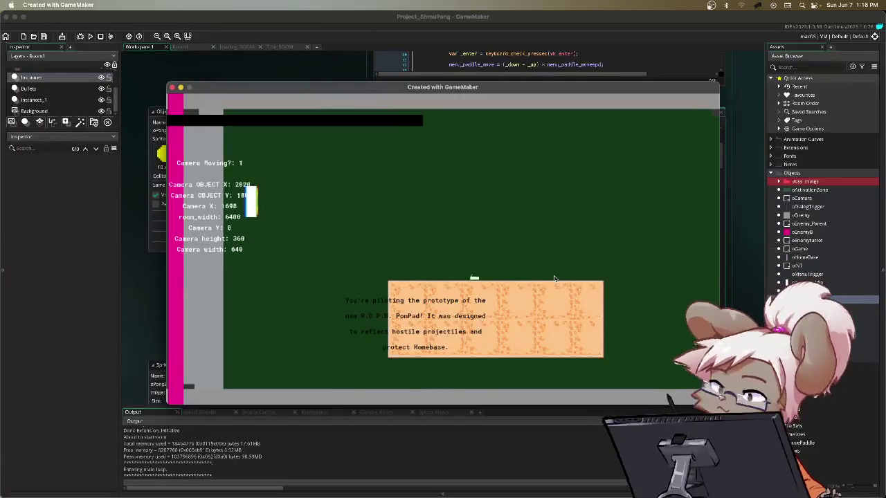
key(Escape)
key(Up)
key(Down)
key(Return)
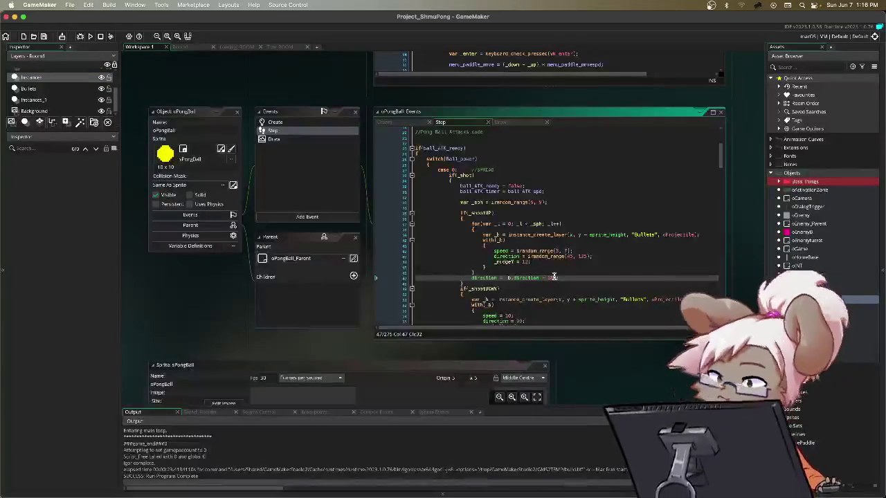
- Review the line 47 direction statement, the tilt calculation lines and the Draw event
scroll(554, 276, down, 2)
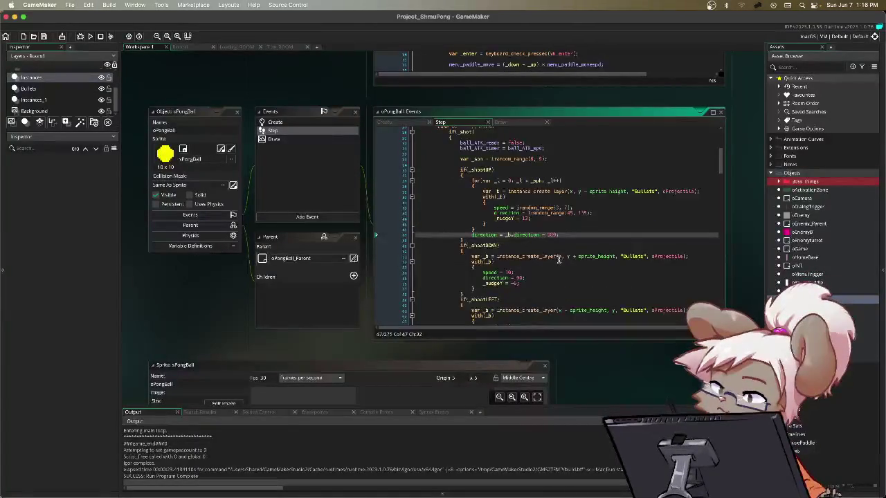
drag(572, 236, 493, 236)
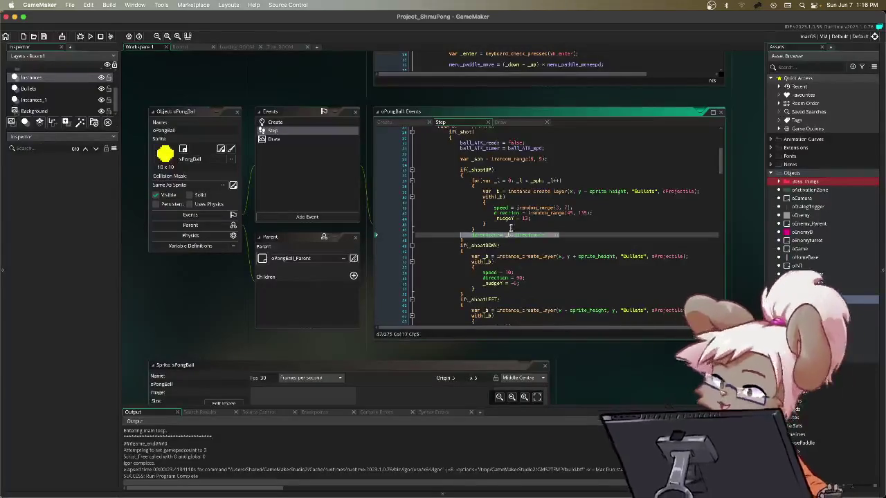
scroll(464, 199, up, 3)
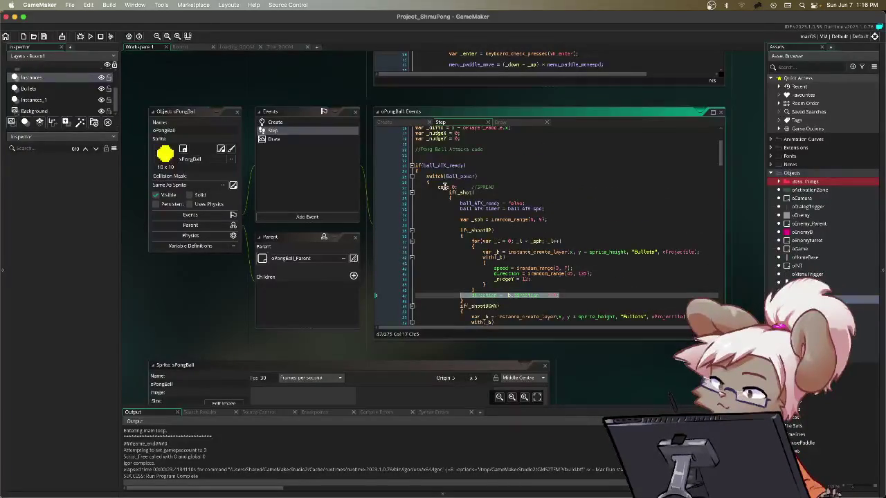
scroll(533, 223, down, 5)
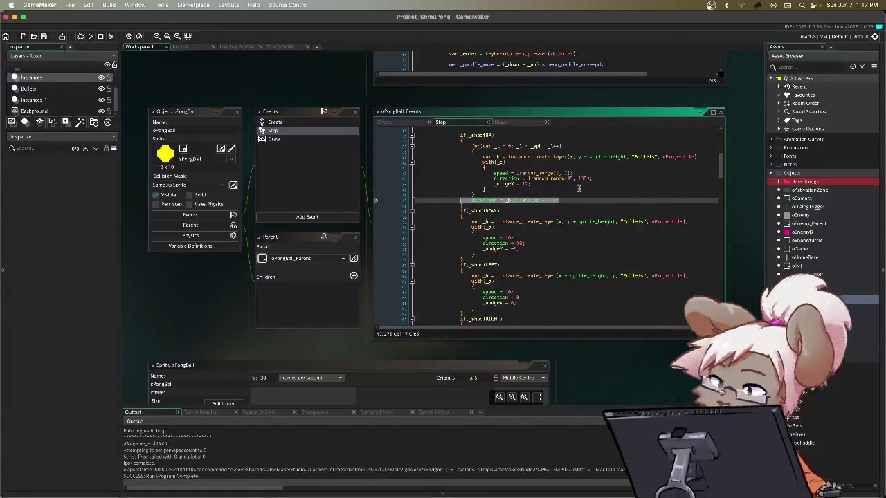
drag(569, 200, 481, 202)
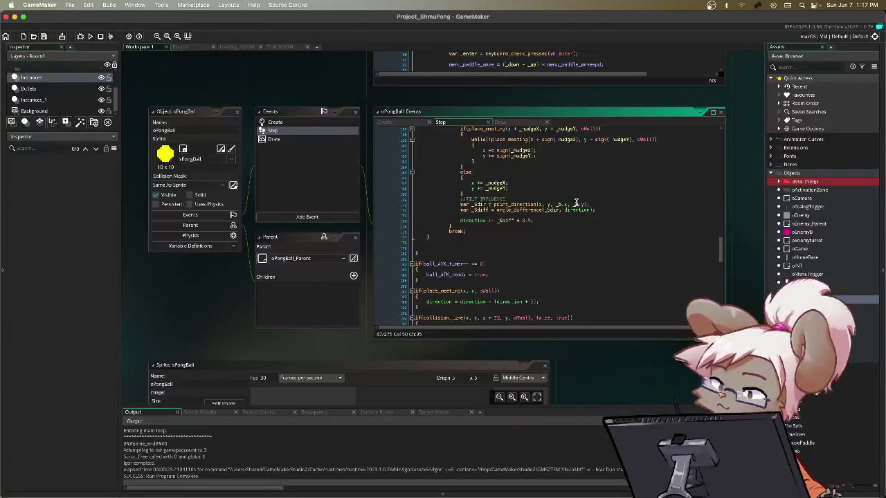
drag(450, 223, 459, 212)
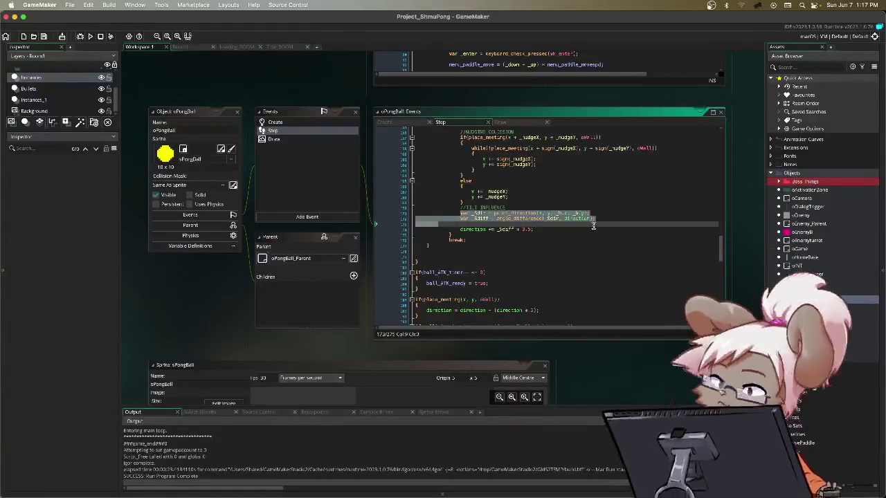
click(570, 229)
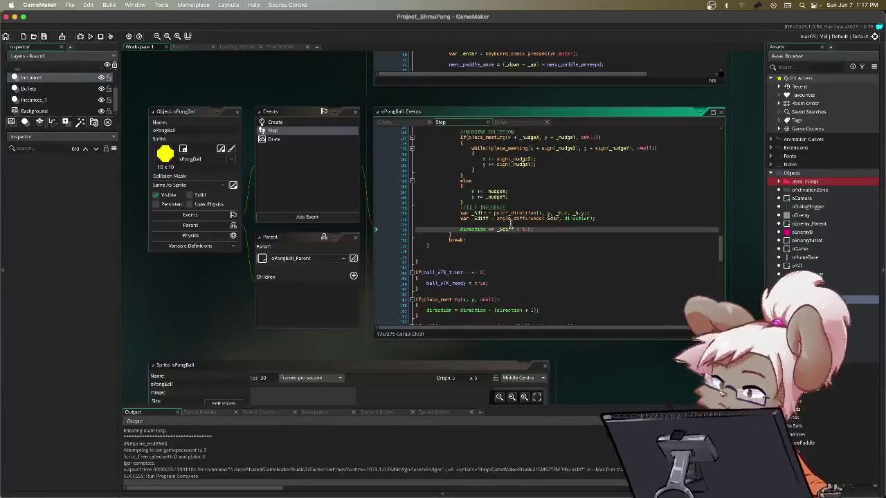
click(535, 213)
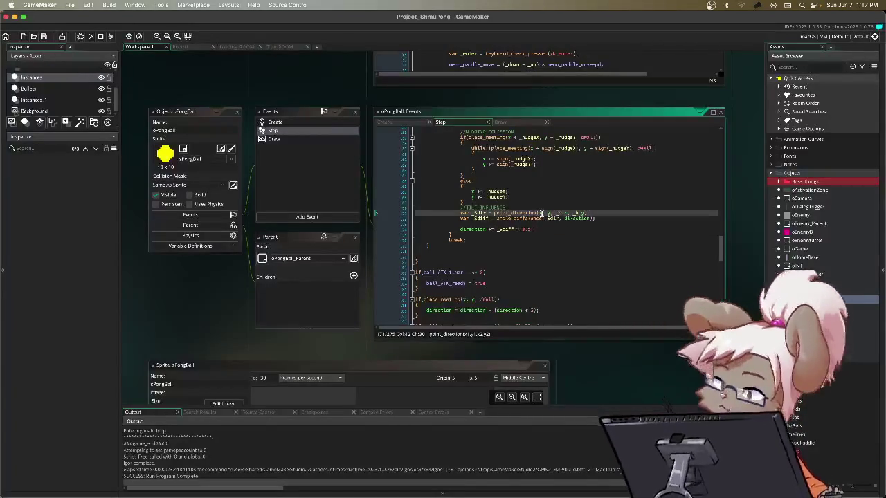
click(561, 214)
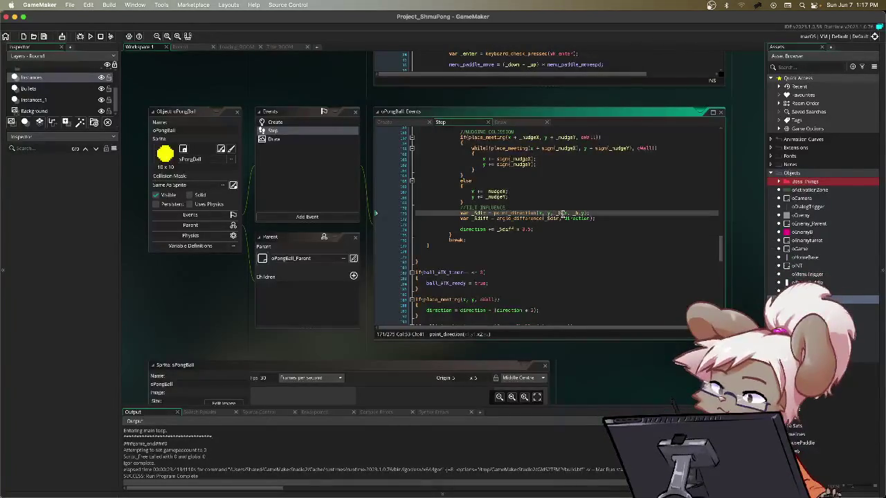
click(505, 124)
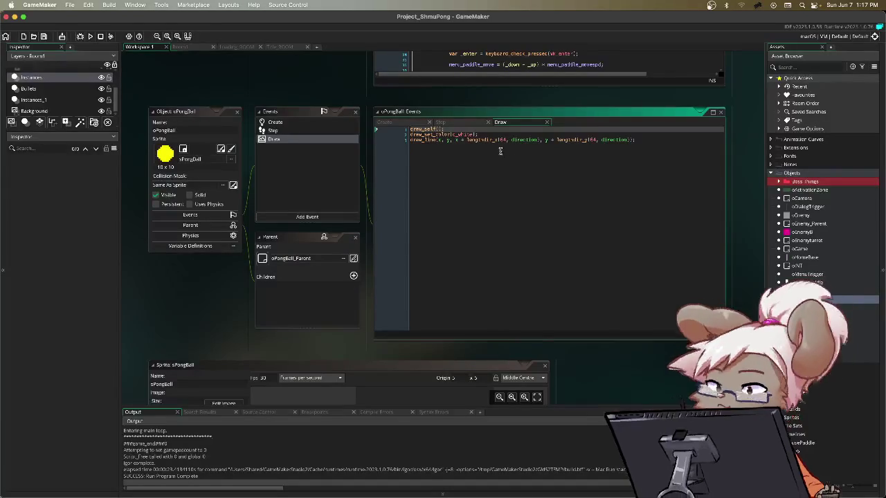
key(ctrl+Tab)
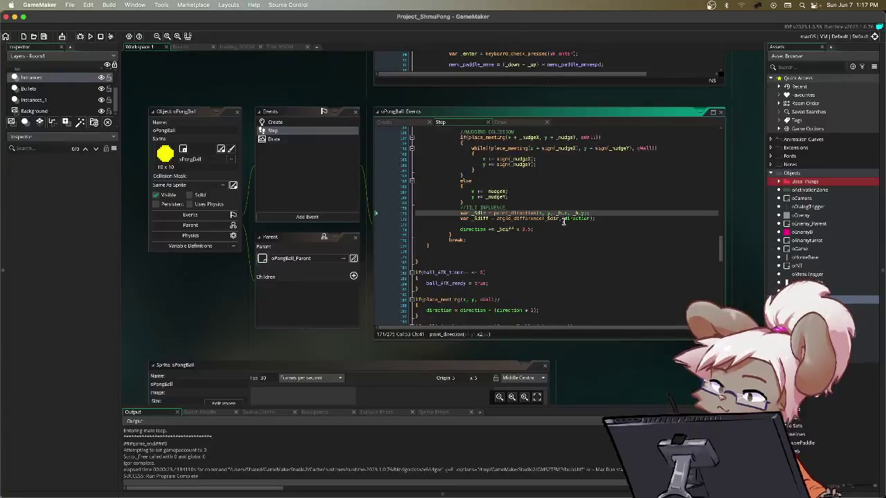
- Comment out the _sdir, _sdiff and direction += tilt lines with Ctrl+K and save
drag(546, 228, 447, 214)
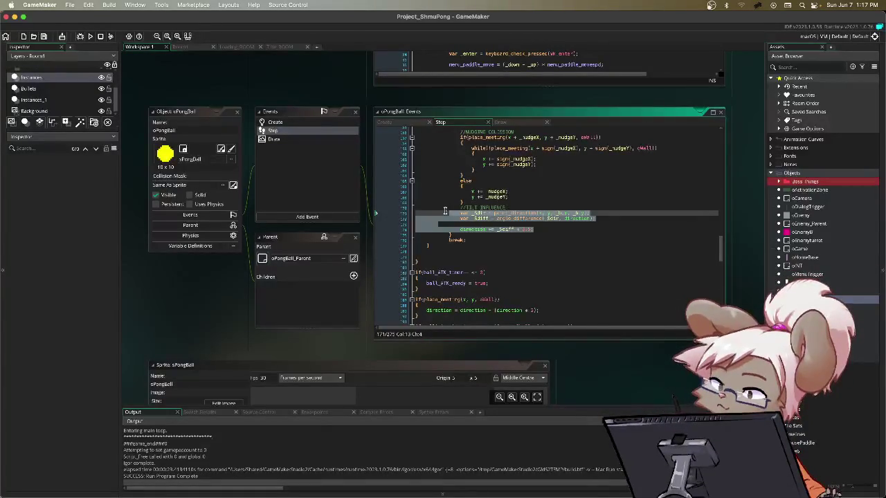
key(ctrl+k)
click(581, 220)
key(ctrl+s)
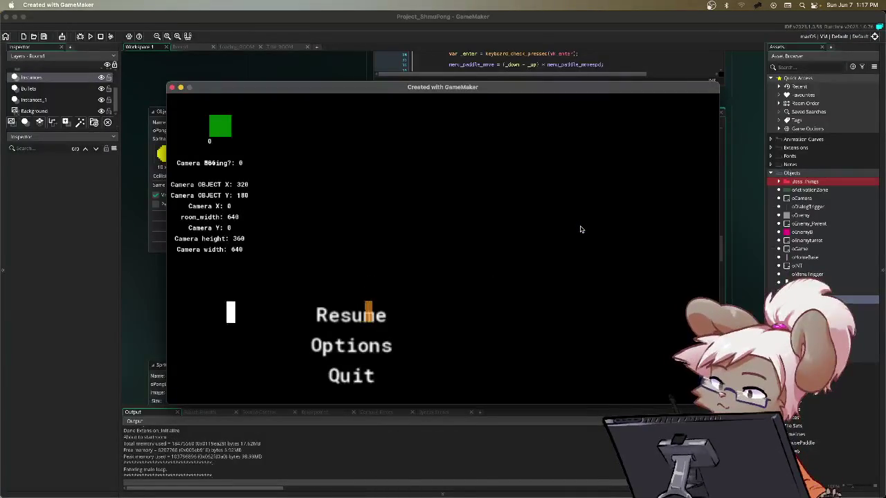
- Resume play, move the paddle down and up, then pause and quit the test game
key(Return)
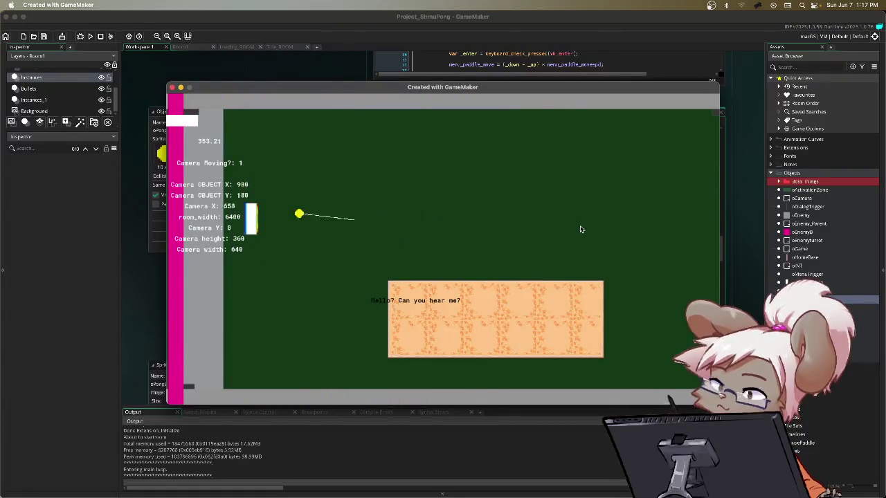
key(Down)
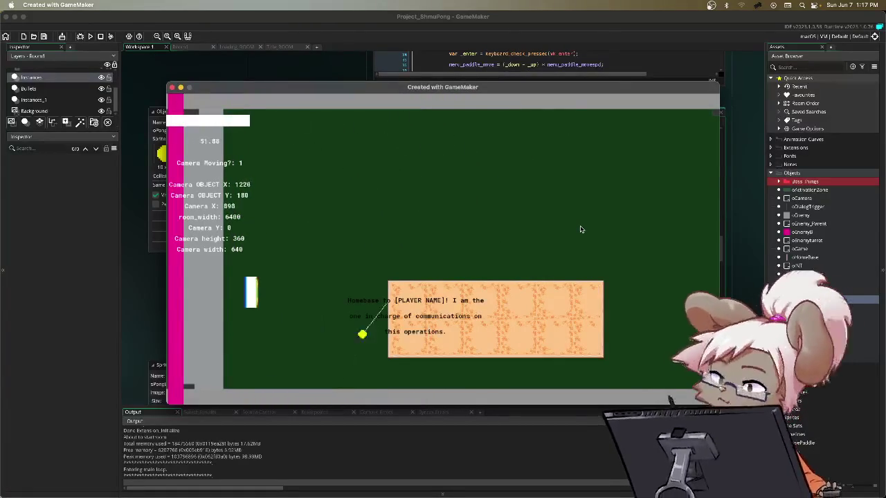
key(Up)
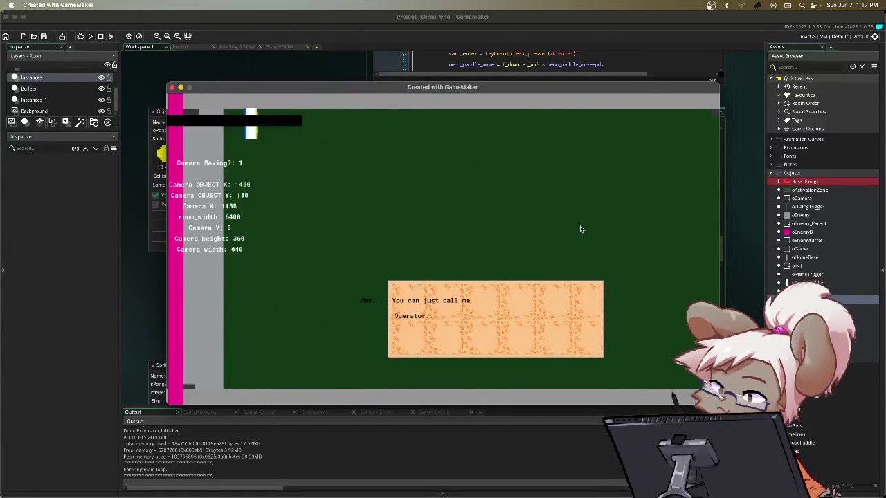
key(Escape)
key(Down)
key(Return)
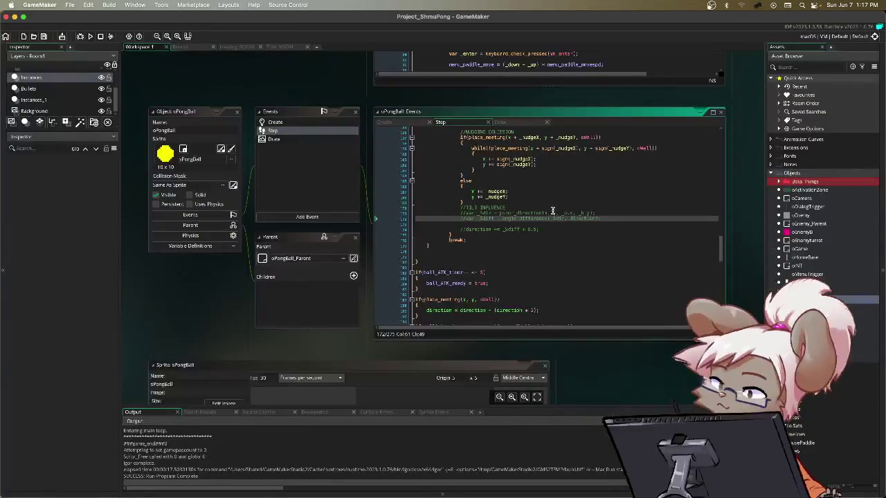
- Switch to the Draw event and start a new line after the last draw line
scroll(552, 211, up, 10)
scroll(551, 209, down, 5)
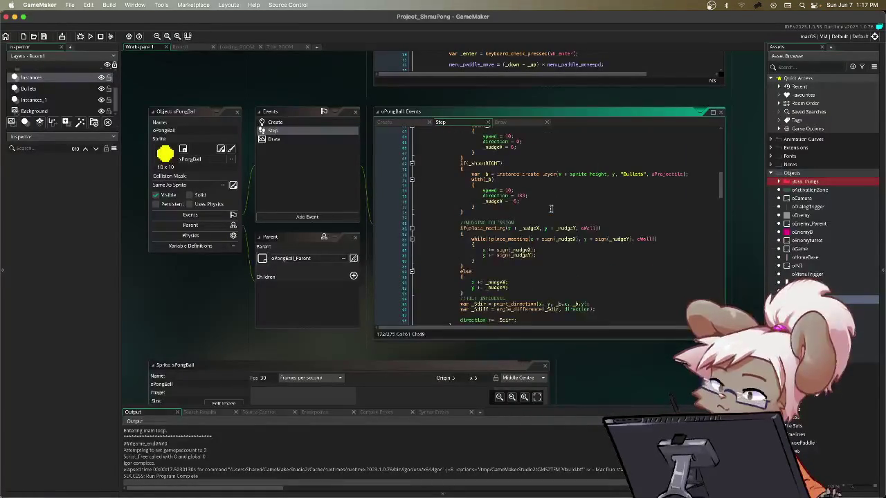
scroll(551, 208, down, 2)
scroll(551, 208, up, 5)
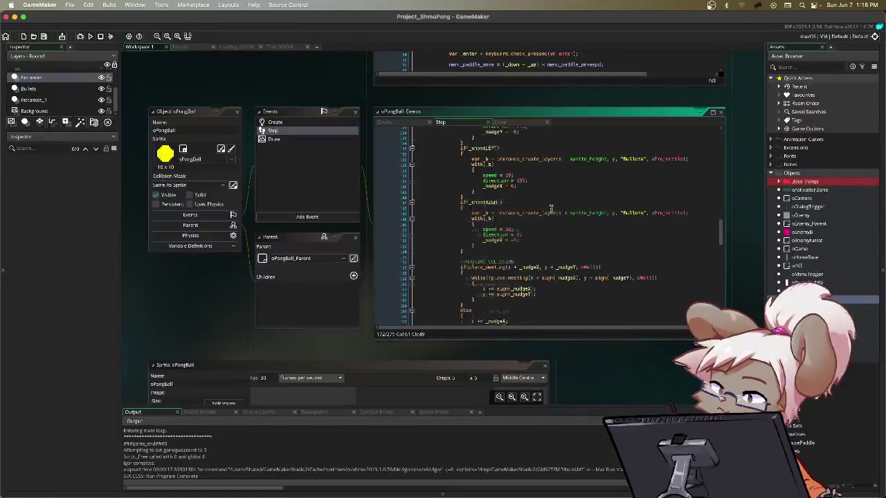
scroll(551, 208, up, 5)
click(512, 122)
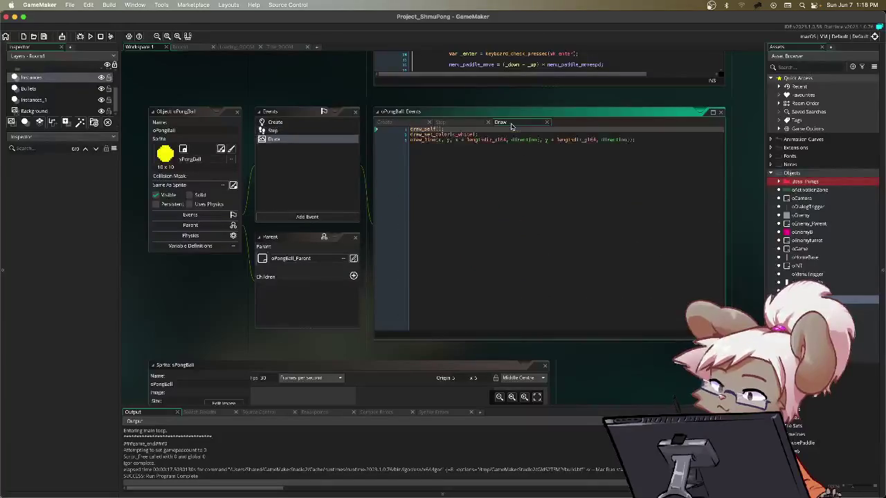
click(656, 139)
key(Return)
text(draw)
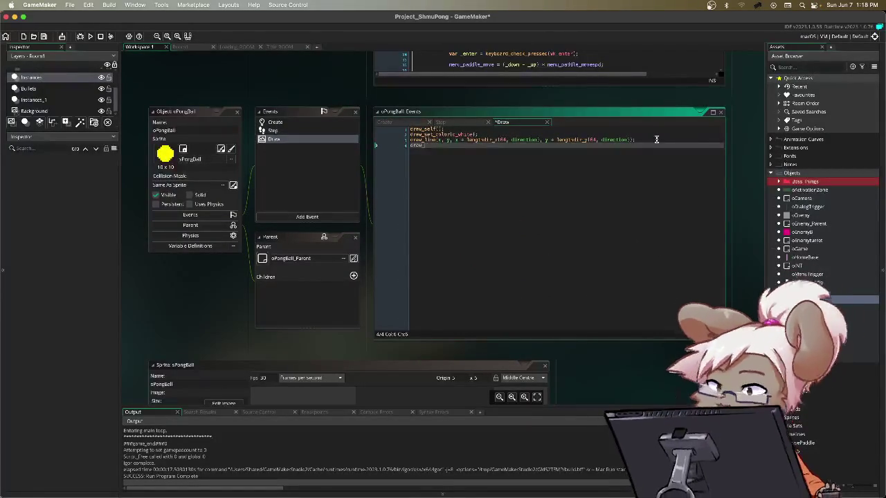
- Write 'draw_text(x - 10, y - 10, string(direction));' and save and run the game
text(_text)
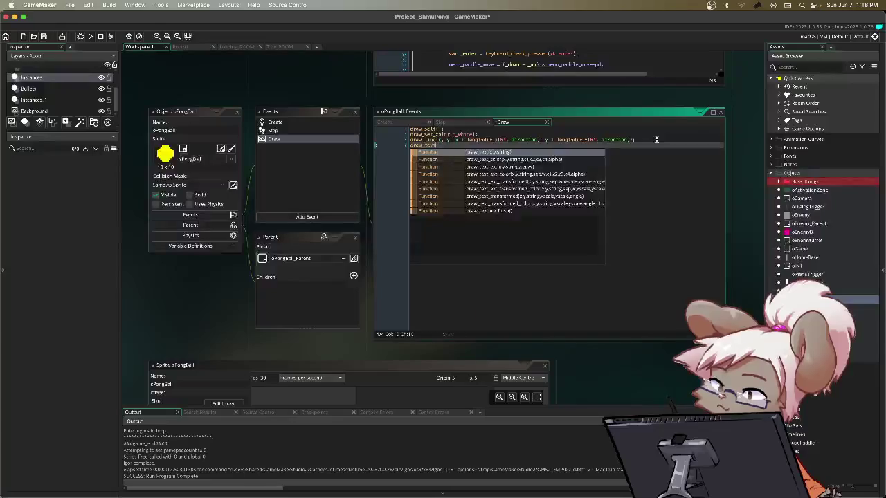
text(()
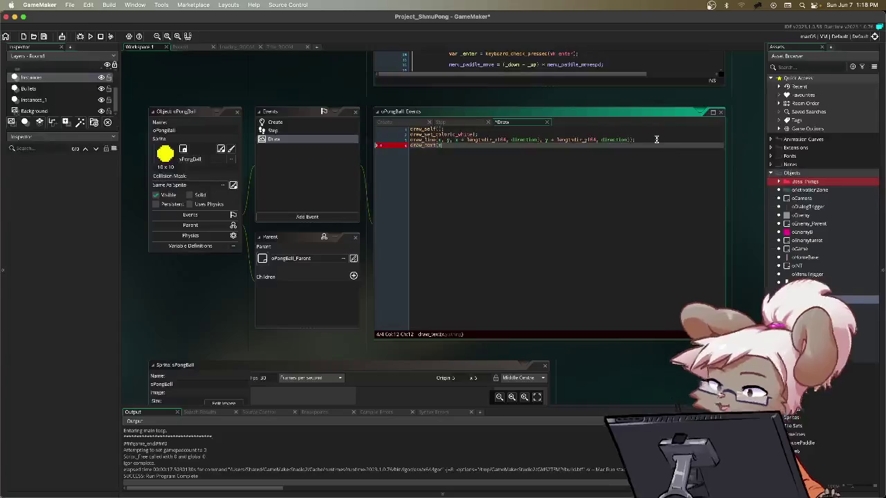
text(x)
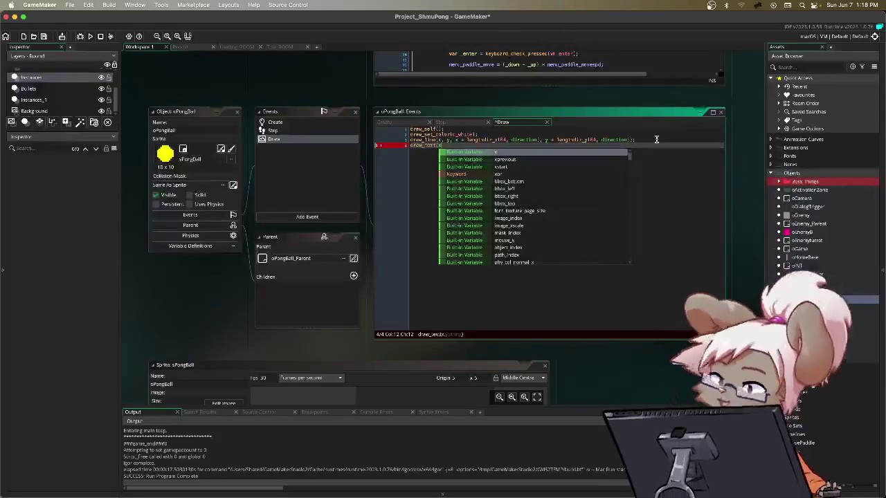
text(, )
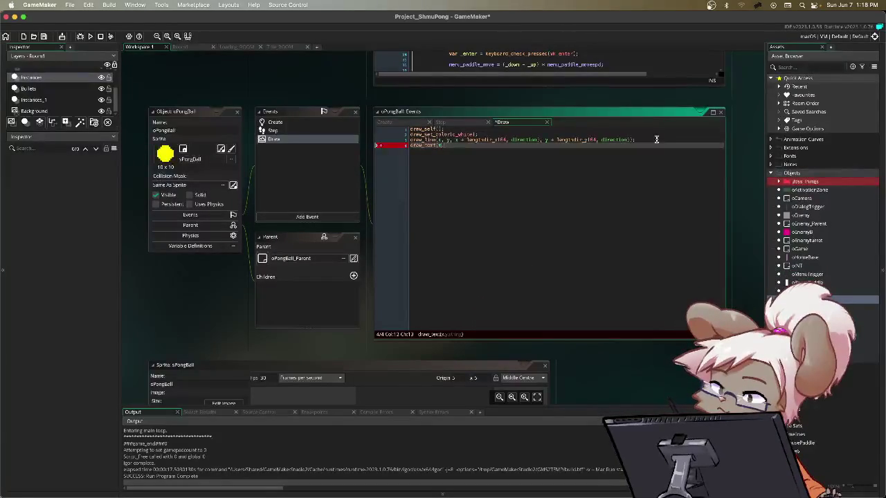
text( y)
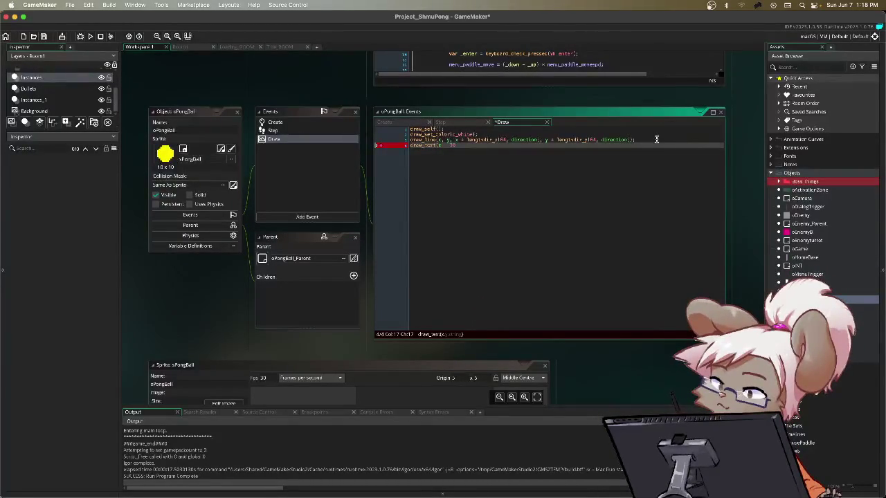
text(,)
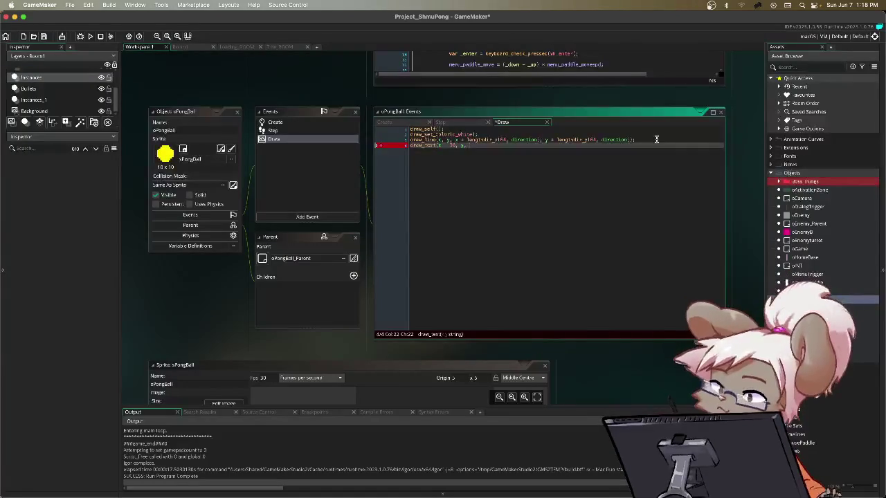
text( "hi)
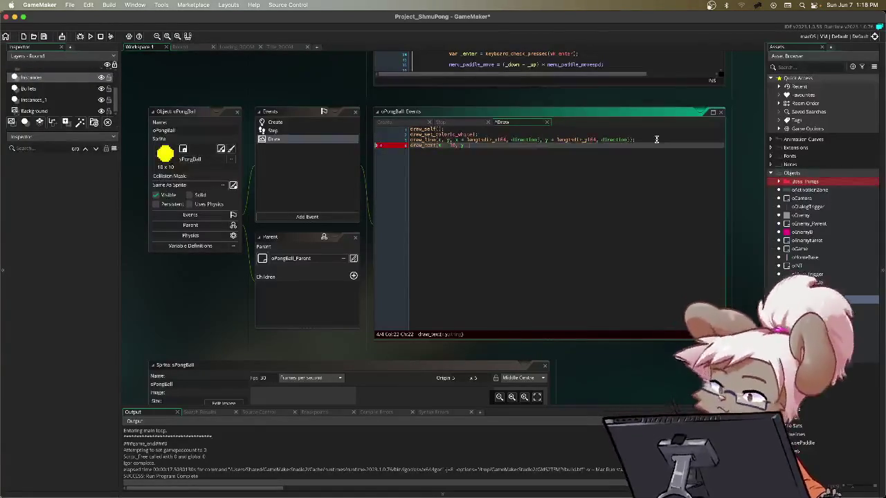
text(, )
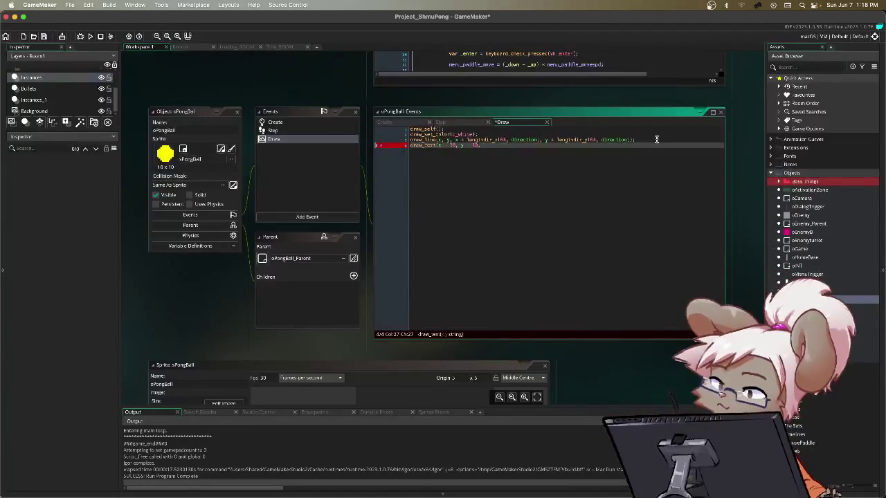
text(string)
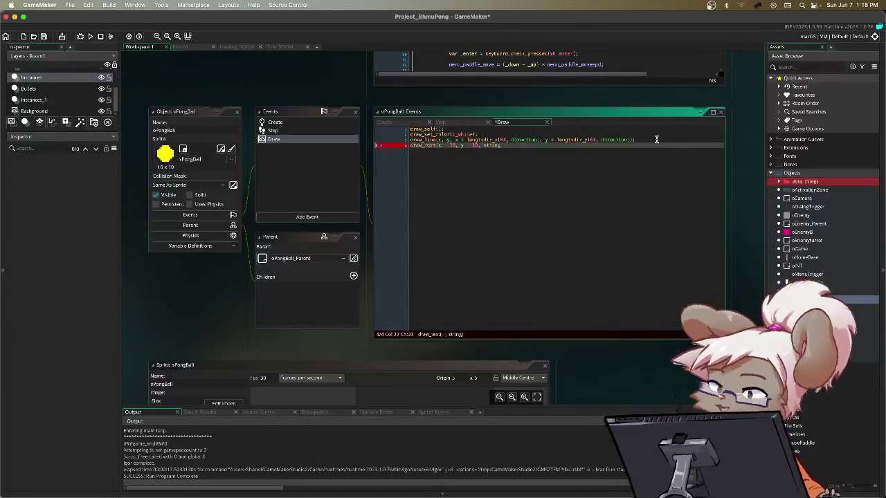
key(BackSpace)
key(BackSpace)
key(BackSpace)
text(dirc)
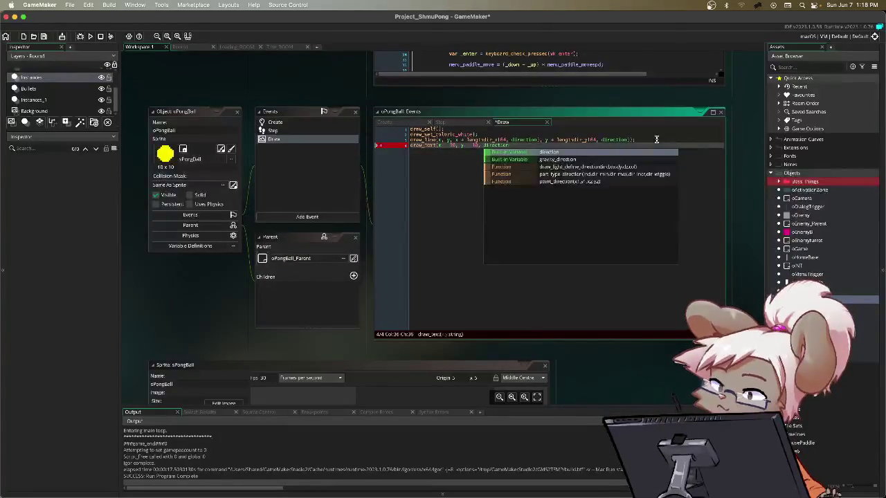
key(BackSpace)
key(BackSpace)
key(BackSpace)
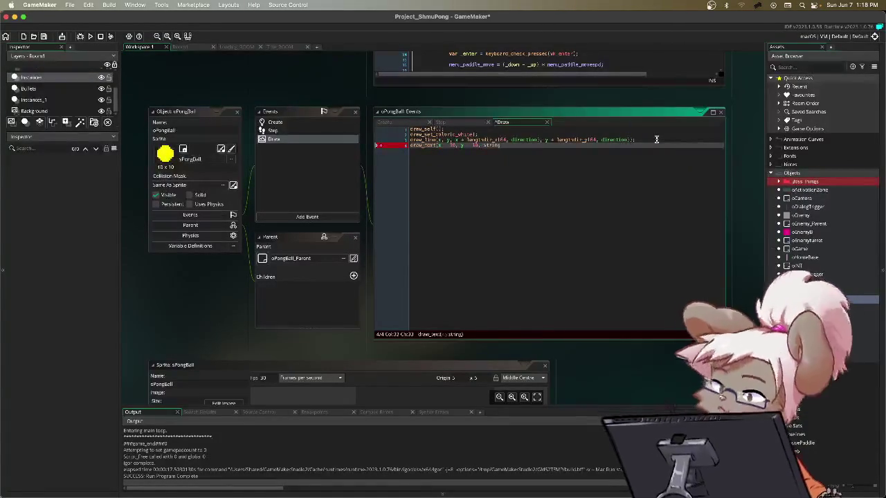
text(ing)
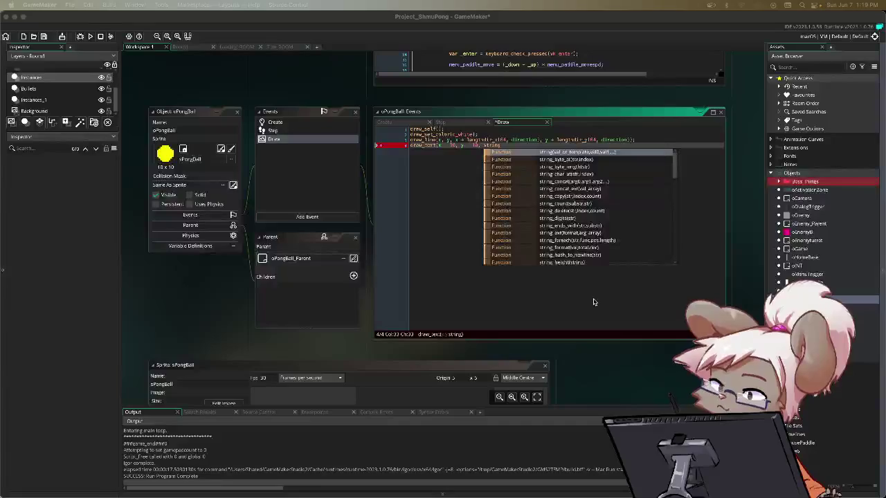
click(514, 197)
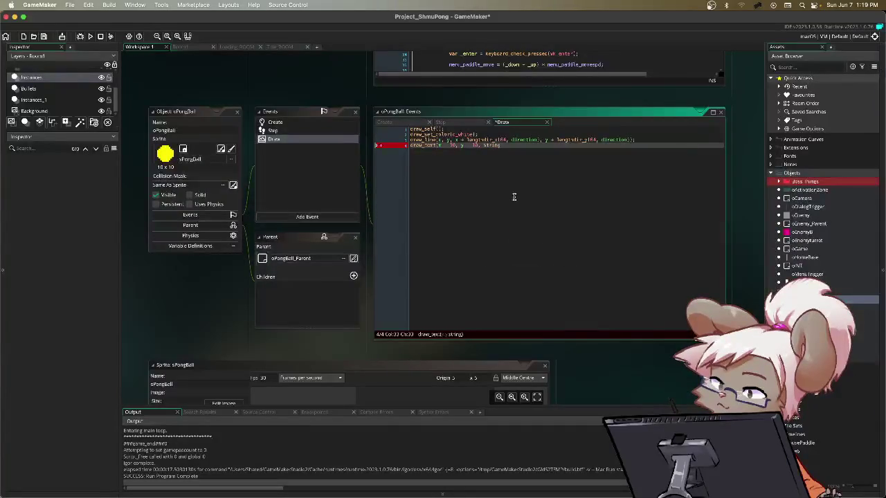
text(direction)
key(BackSpace)
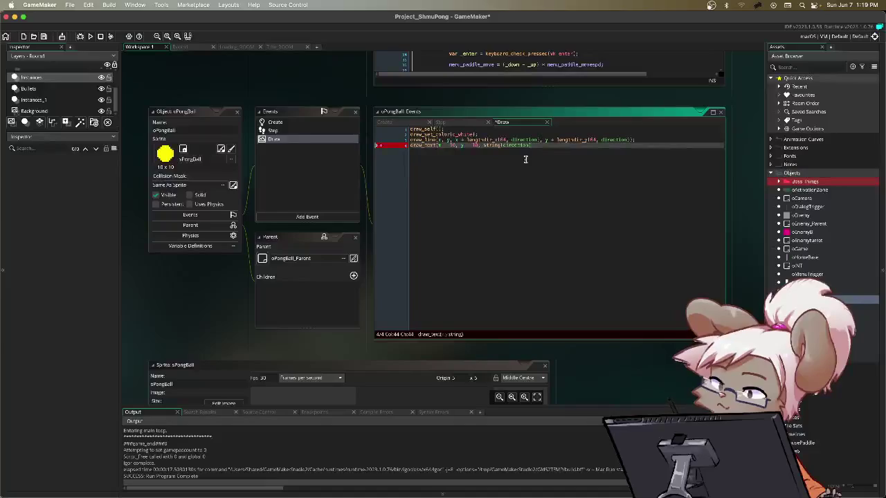
text();)
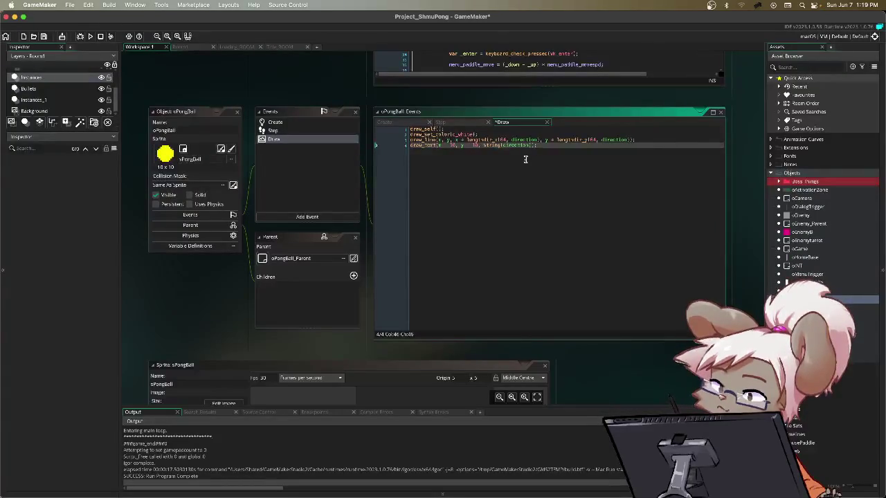
key(F5)
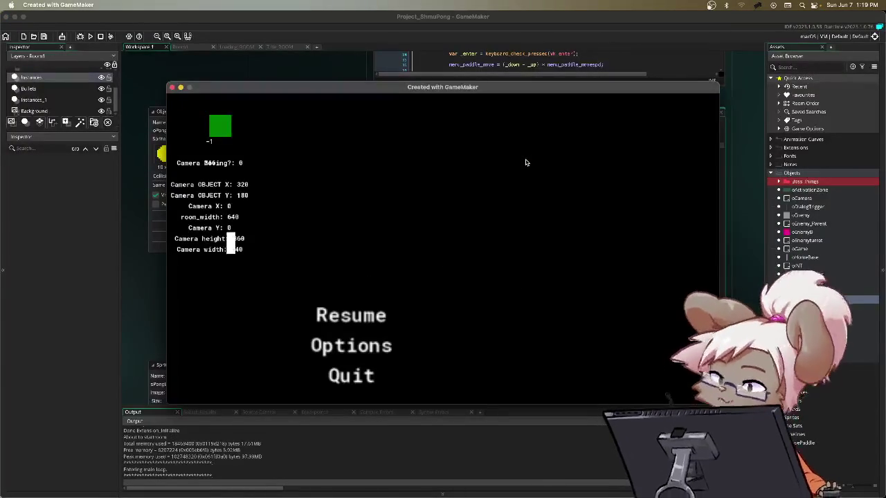
- Resume play and steer the paddle while watching the direction number, then pause the game
key(Return)
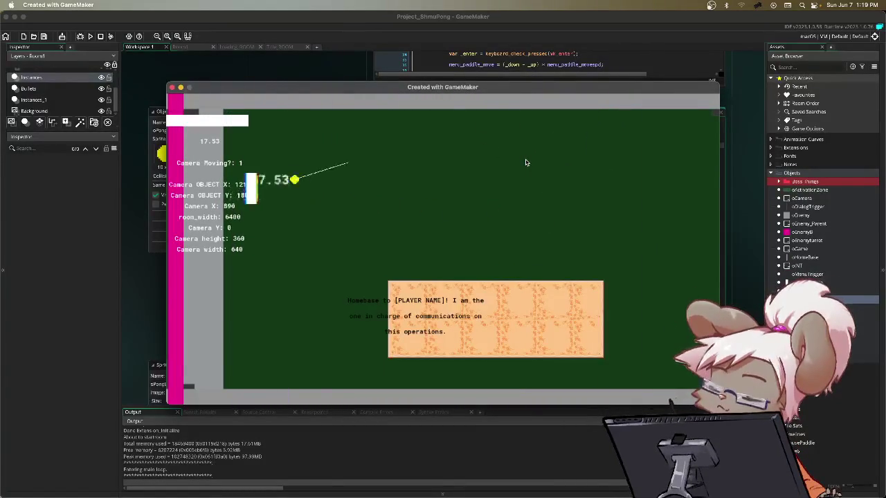
key(Down)
key(Up)
key(Up)
key(Down)
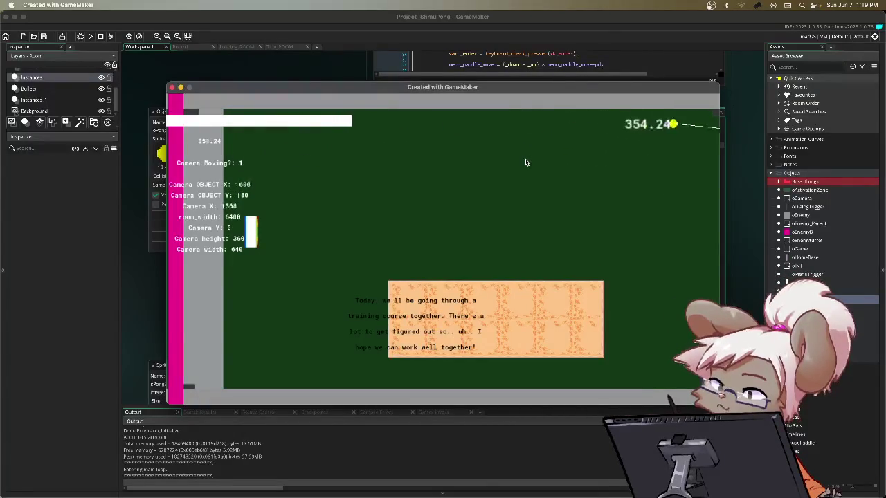
key(Up)
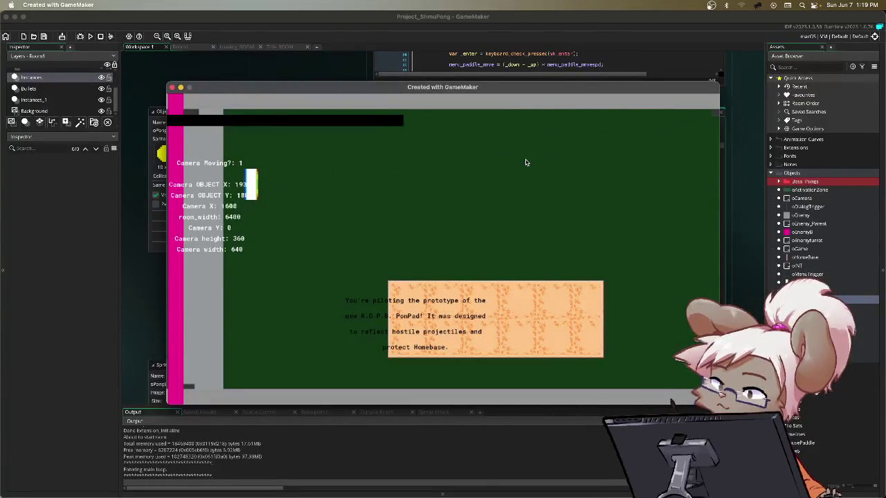
key(Escape)
key(Escape)
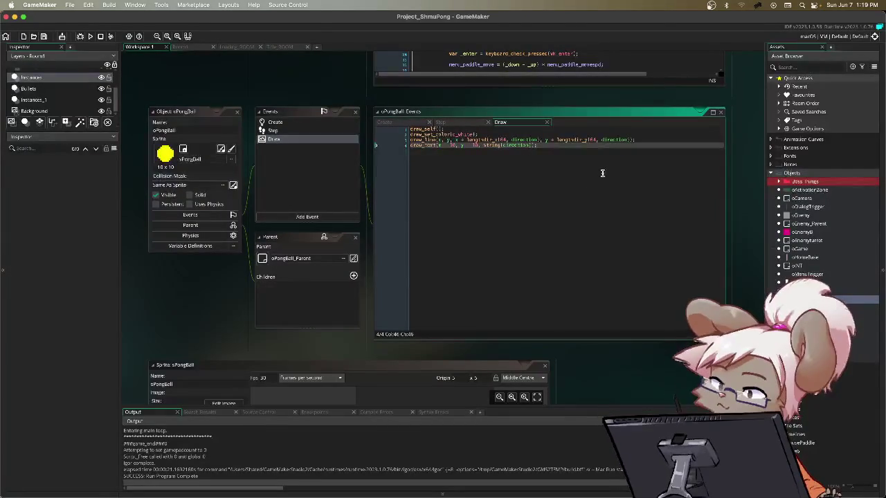
- Comment out the direction += _Sdiff tilt line in oPongBall's Step event, then save and run
click(470, 123)
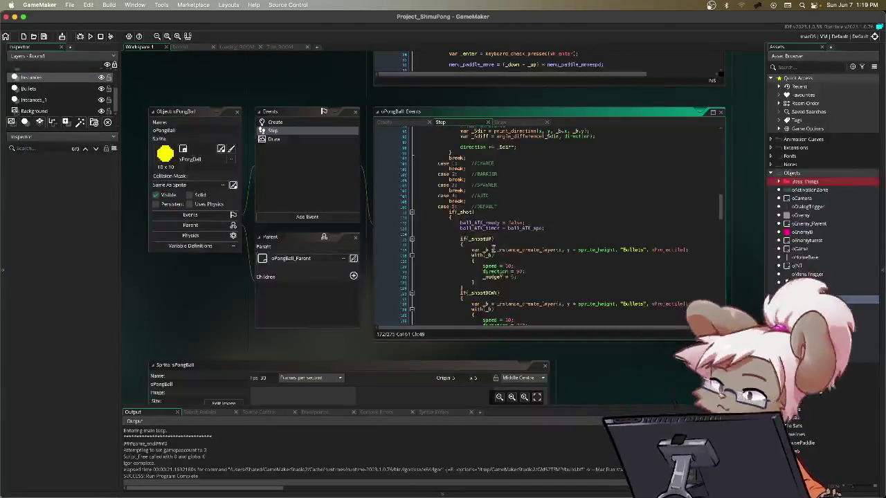
scroll(516, 218, up, 5)
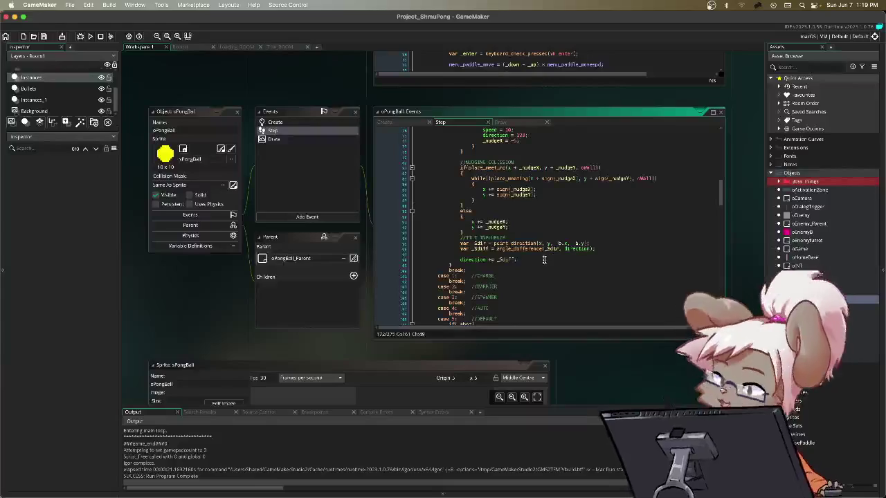
scroll(515, 249, up, 10)
scroll(505, 235, down, 9)
scroll(503, 233, down, 2)
mouse_move(530, 221)
mouse_down()
mouse_move(470, 209)
mouse_move(460, 210)
mouse_move(453, 231)
mouse_move(459, 225)
mouse_up()
scroll(464, 223, down, 10)
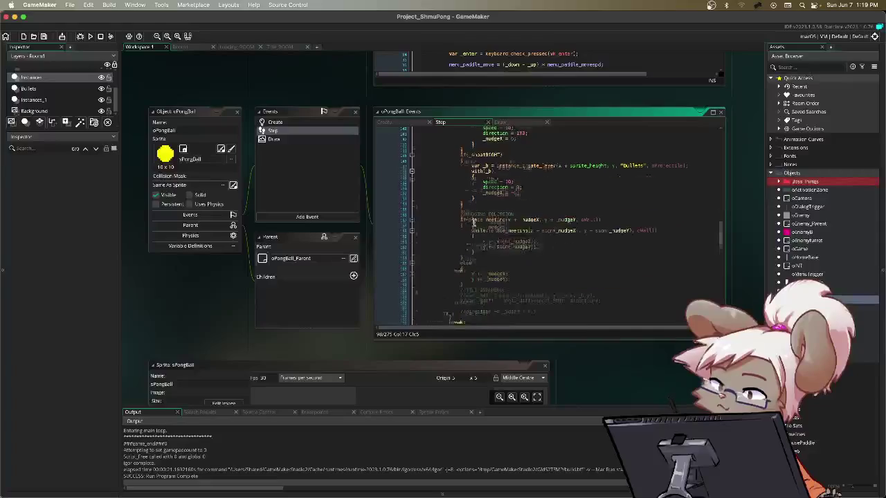
scroll(476, 221, up, 10)
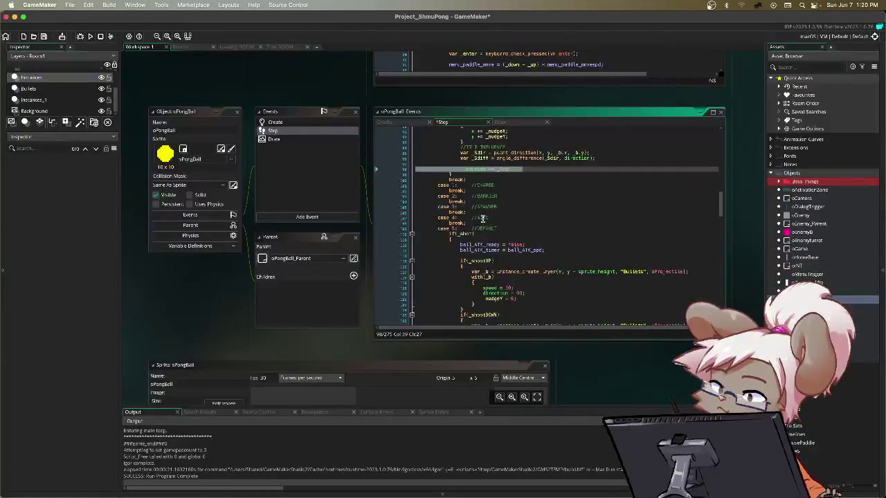
key(F5)
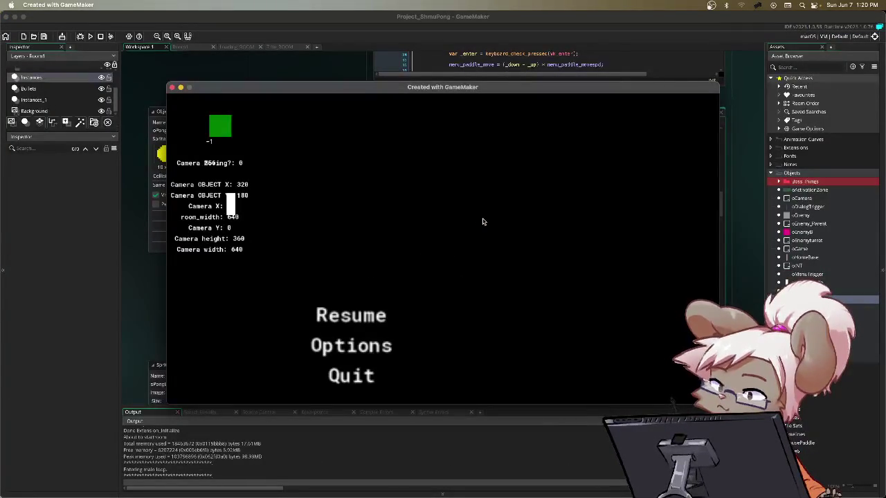
- Resume the game and steer the paddle, watching the direction readout go 70.63 then 289.37
key(Return)
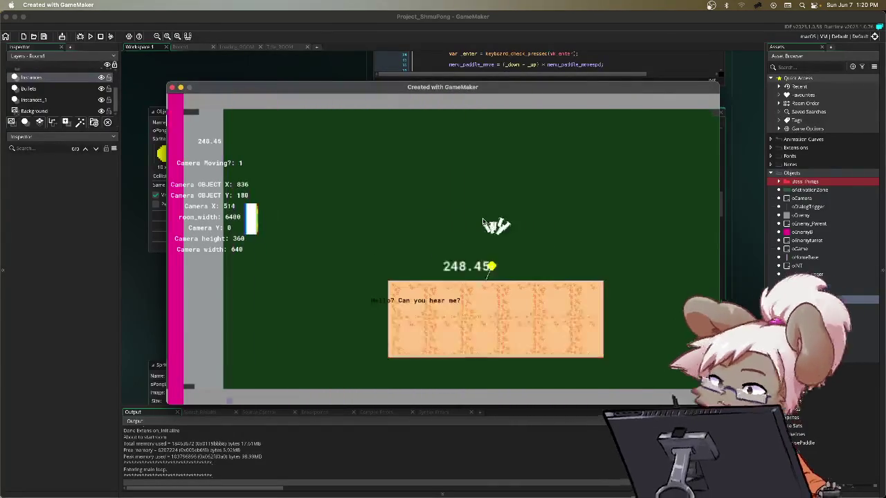
key(Down)
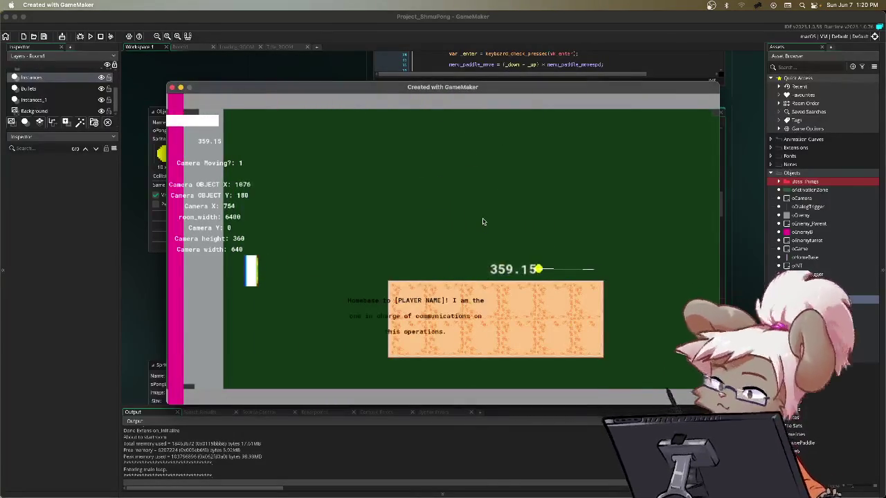
key(Up)
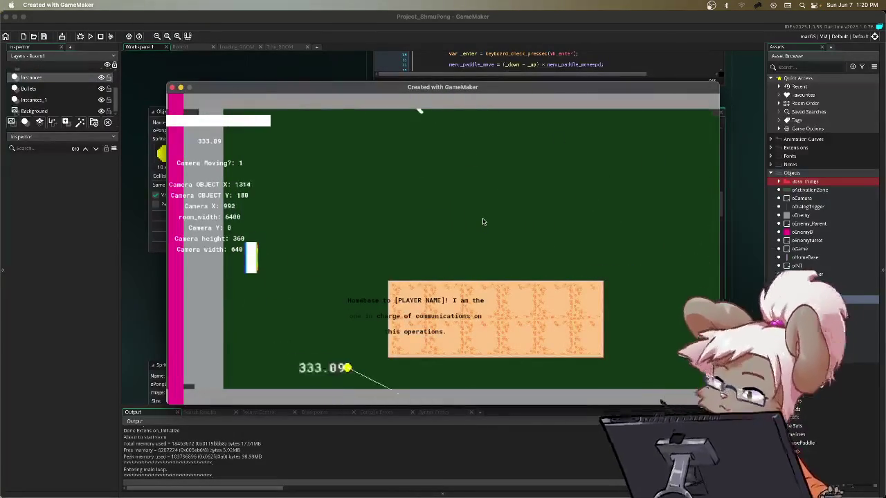
key(Up)
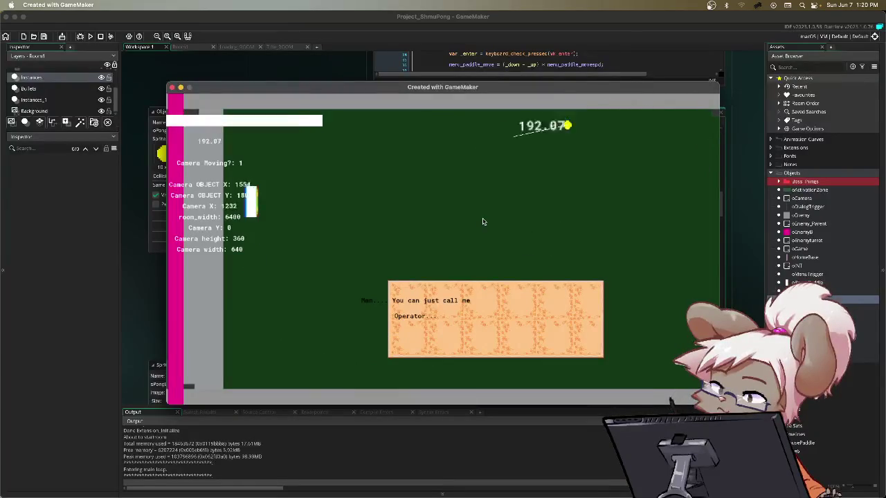
key(Down)
key(Down)
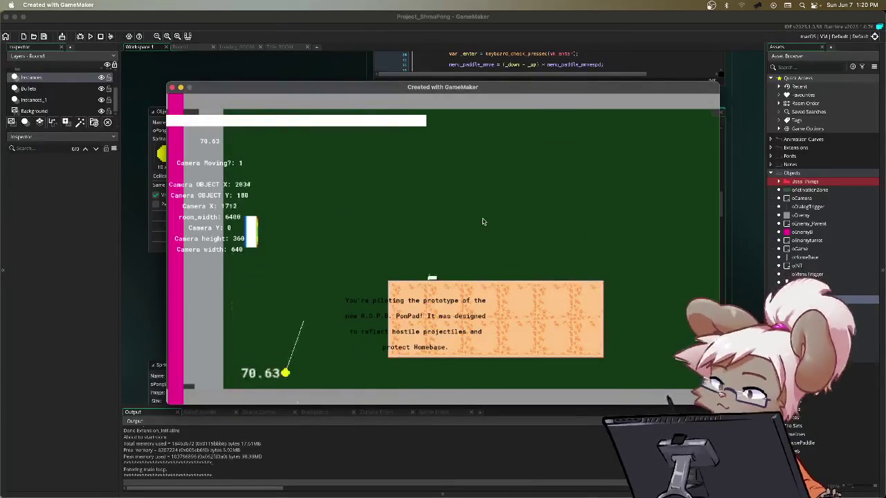
key(Up)
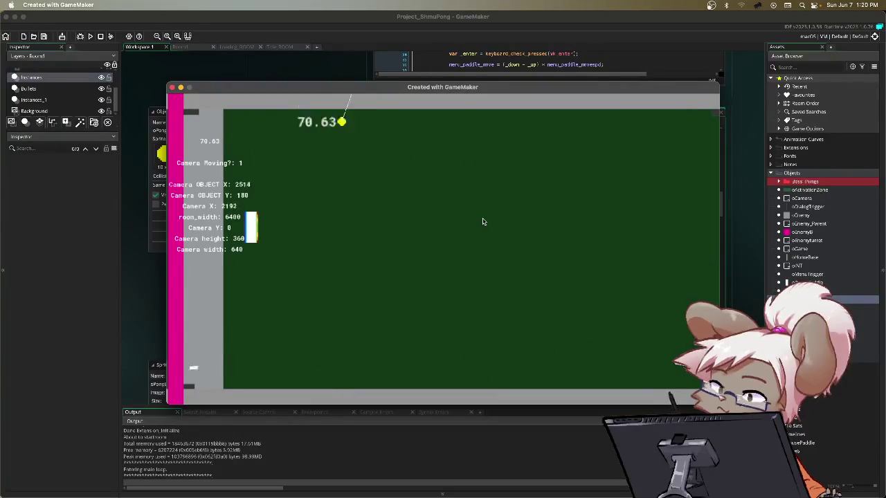
key(Down)
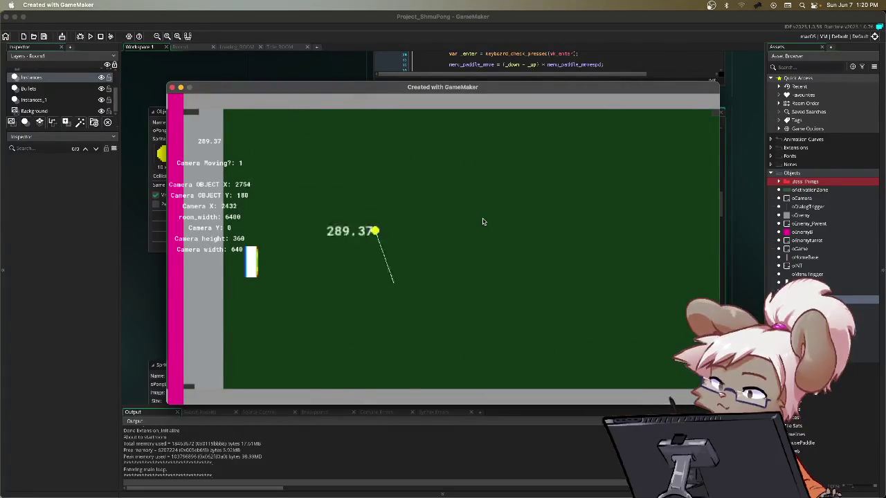
key(Up)
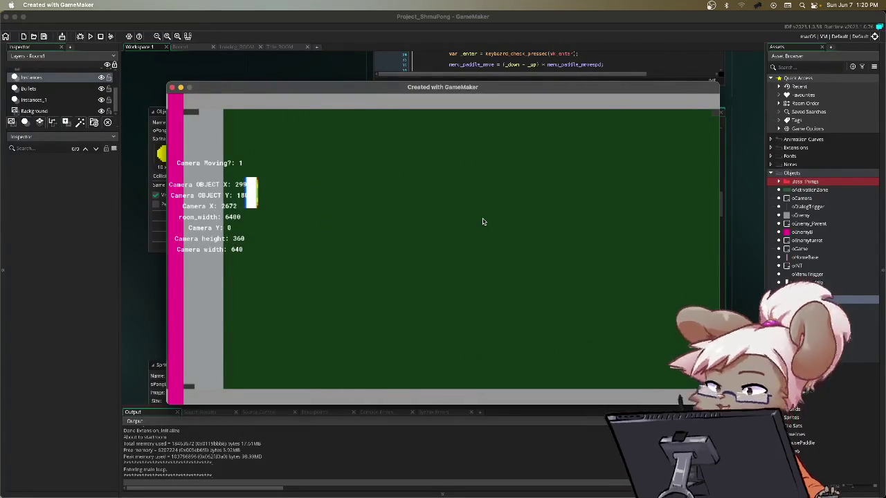
- Pause the game and quit back to the editor
key(Escape)
key(Down)
key(Return)
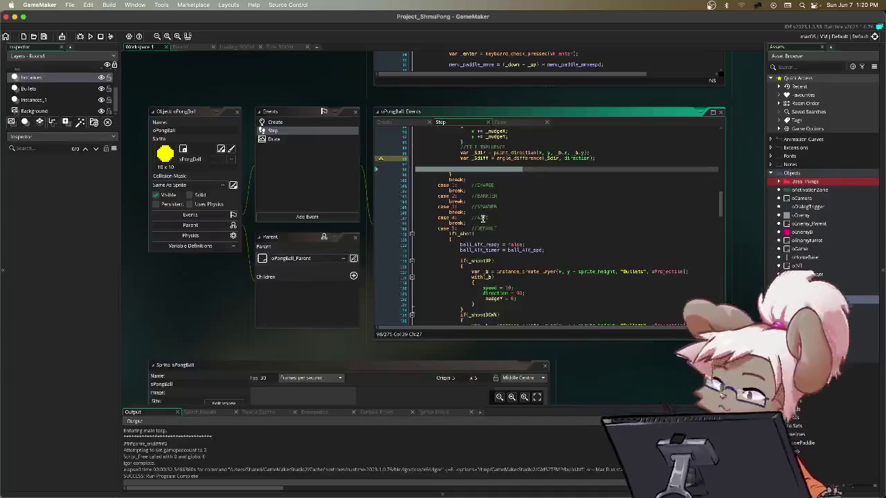
mouse_move(529, 171)
mouse_down()
mouse_move(458, 172)
mouse_move(557, 169)
mouse_up()
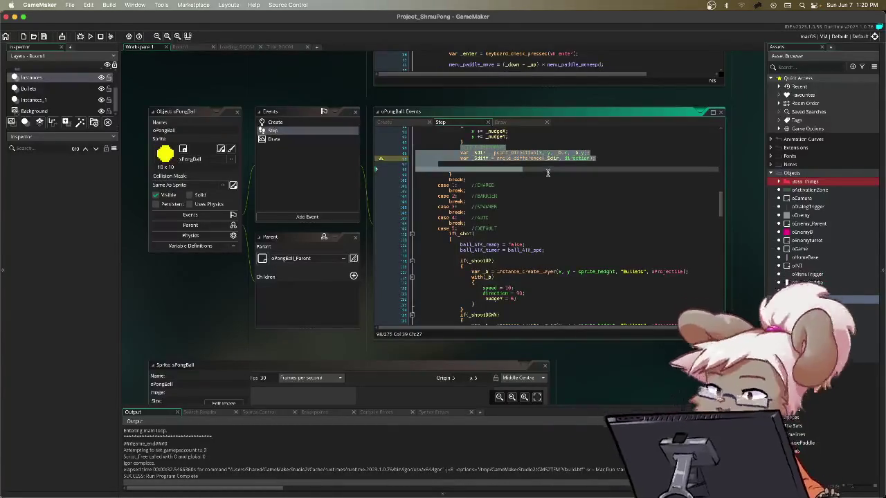
shift+click(467, 159)
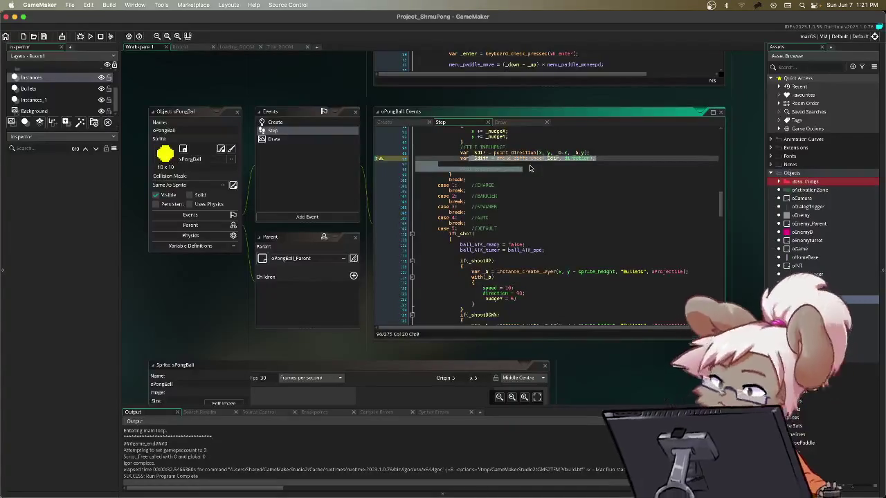
scroll(530, 168, up, 10)
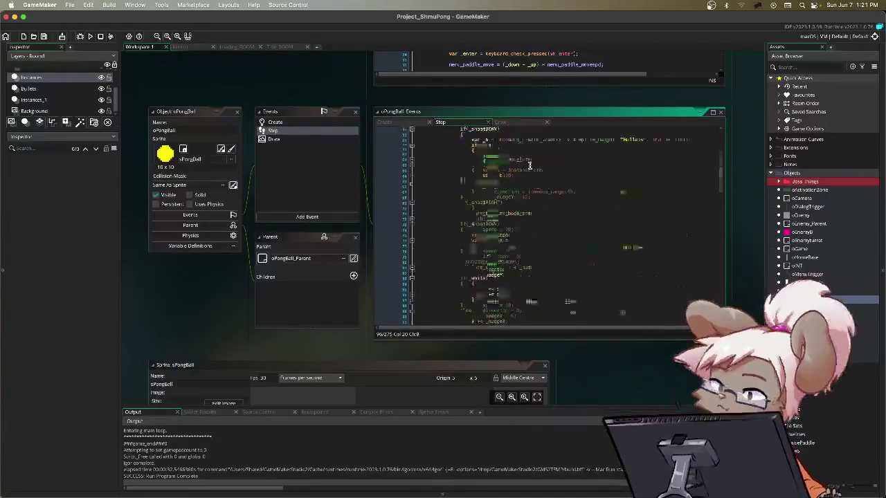
scroll(530, 166, down, 5)
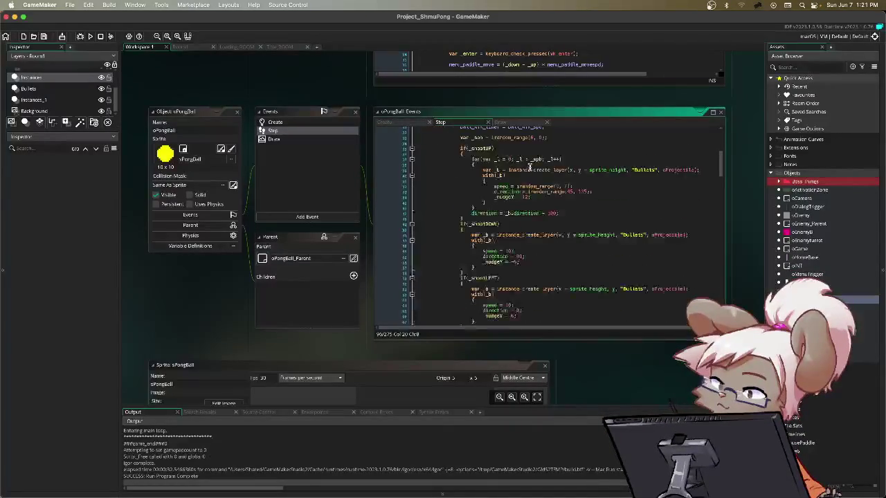
click(564, 214)
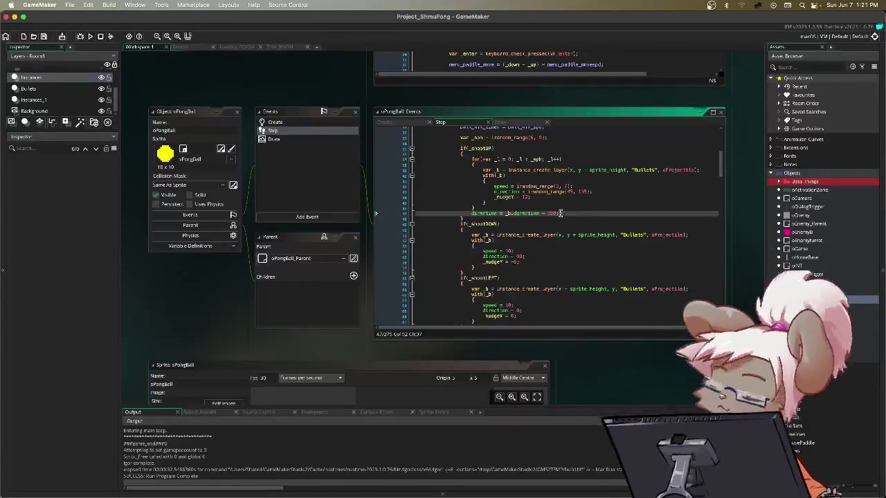
scroll(561, 213, down, 20)
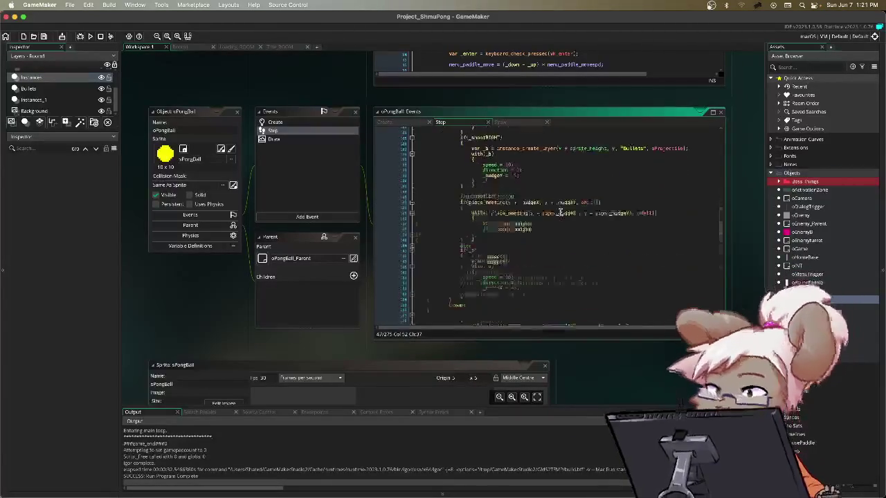
scroll(558, 212, down, 3)
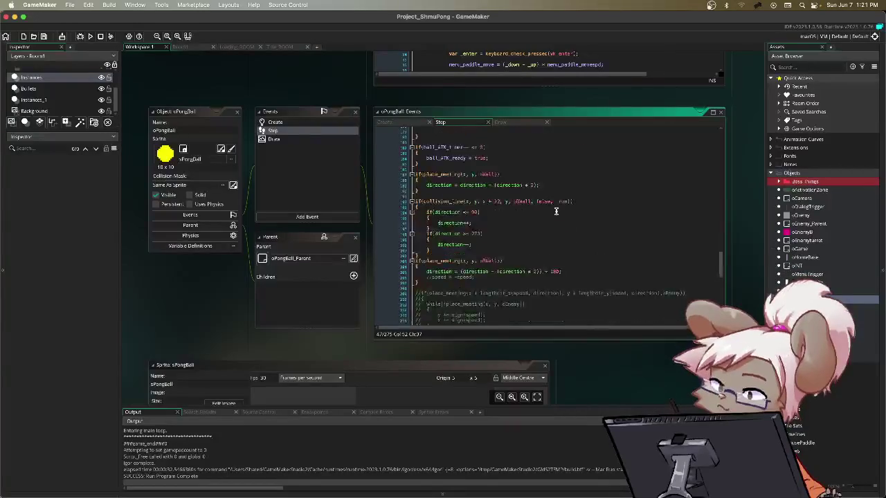
scroll(555, 212, down, 6)
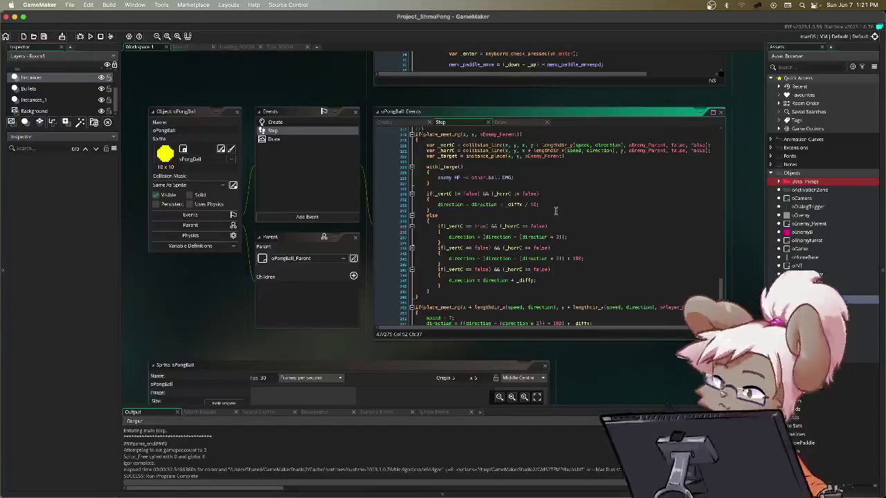
scroll(555, 211, down, 2)
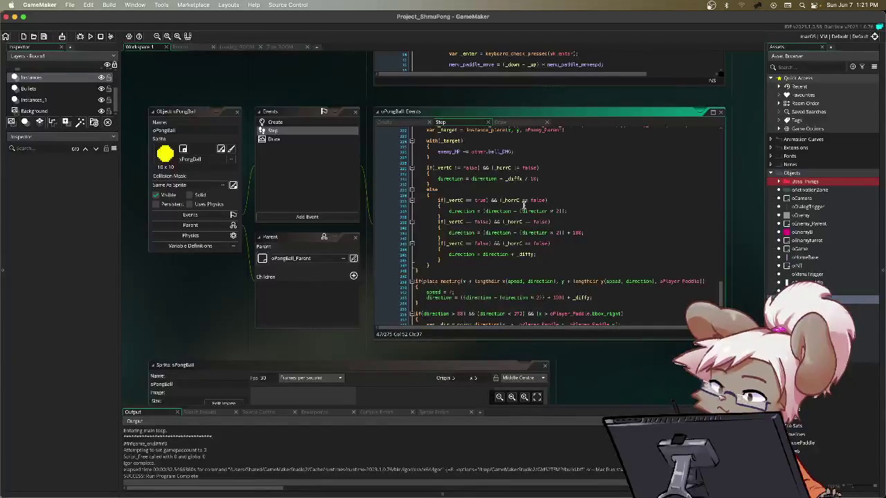
scroll(524, 205, down, 2)
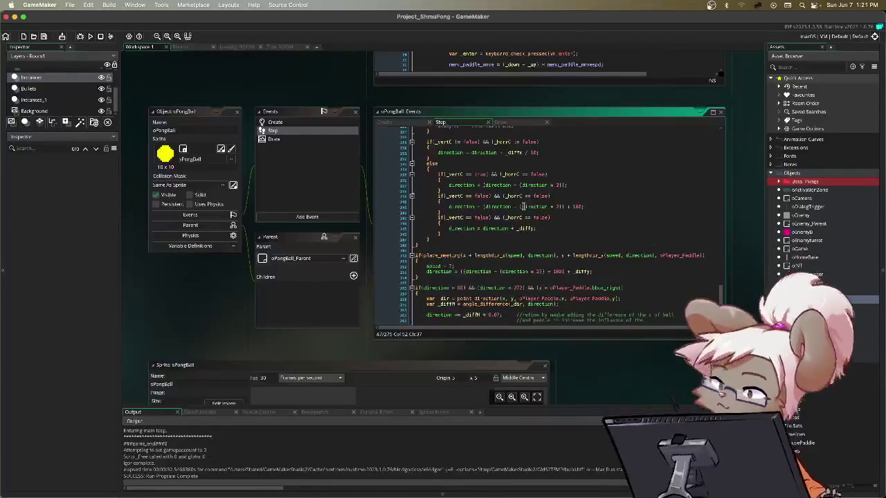
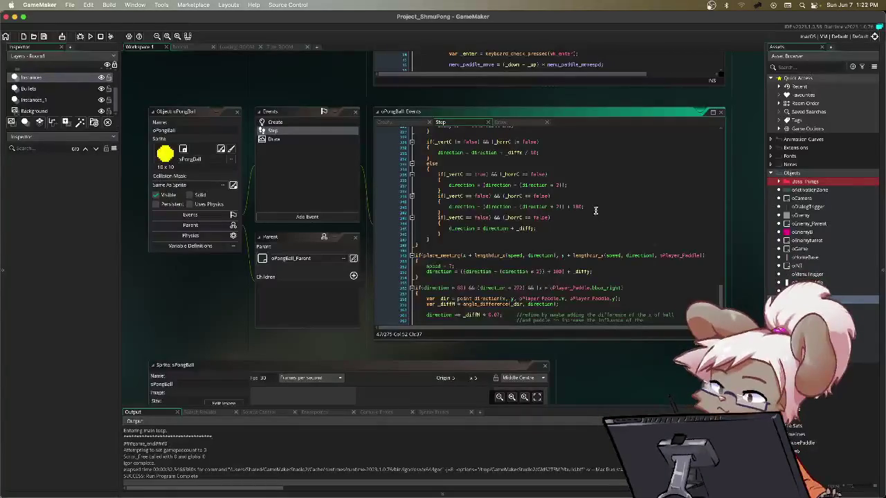
- Review the paddle collision check and other uses of speed in oPongBall's Step code
scroll(537, 222, down, 3)
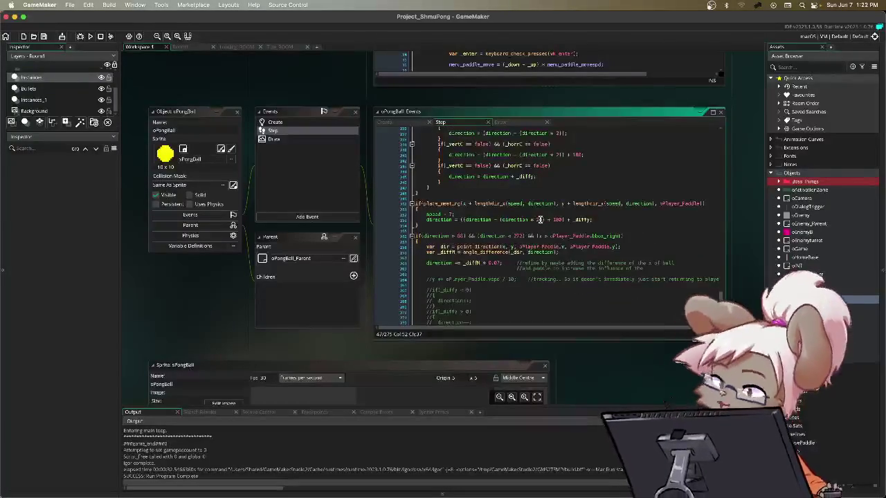
click(430, 195)
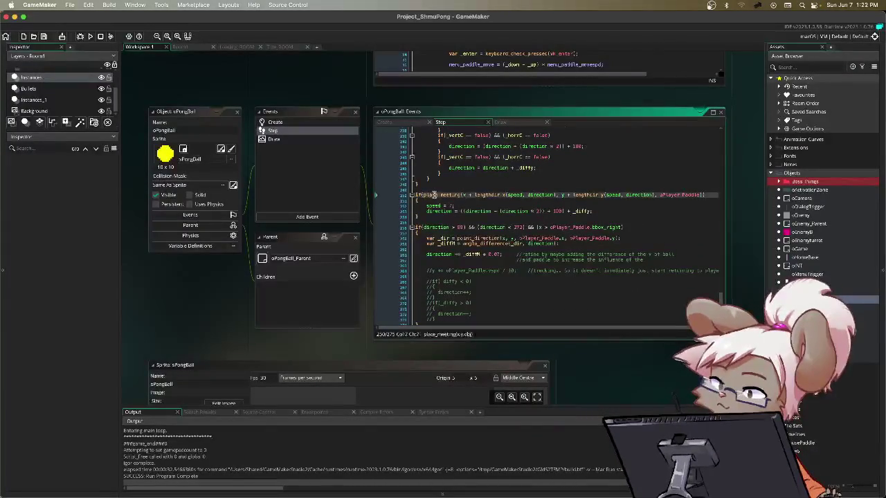
click(659, 195)
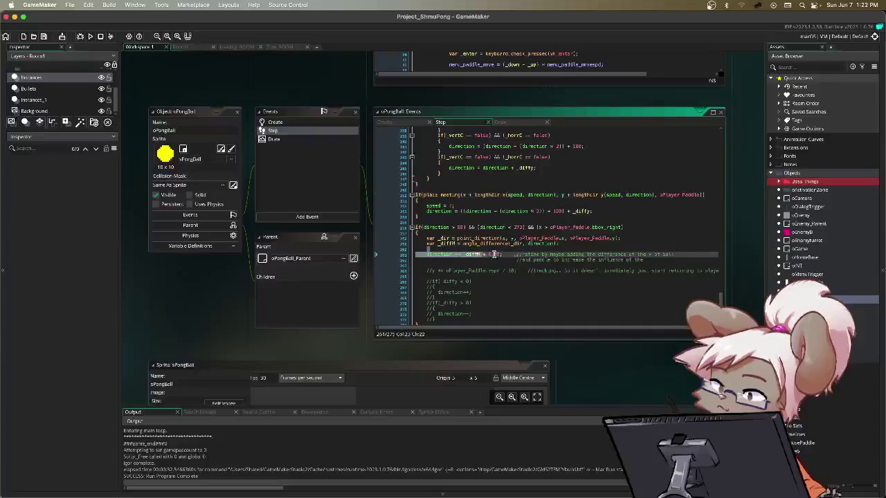
drag(416, 254, 502, 254)
scroll(485, 228, down, 1)
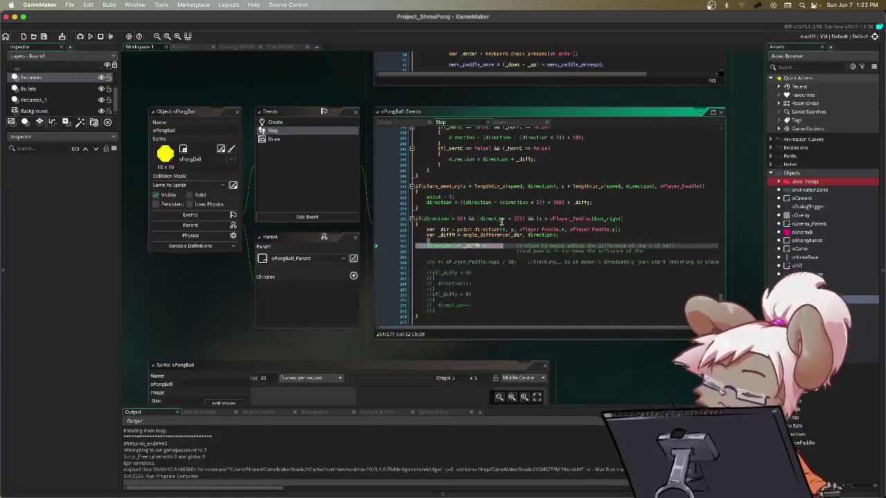
double_click(430, 198)
scroll(561, 206, down, 1)
scroll(561, 206, up, 8)
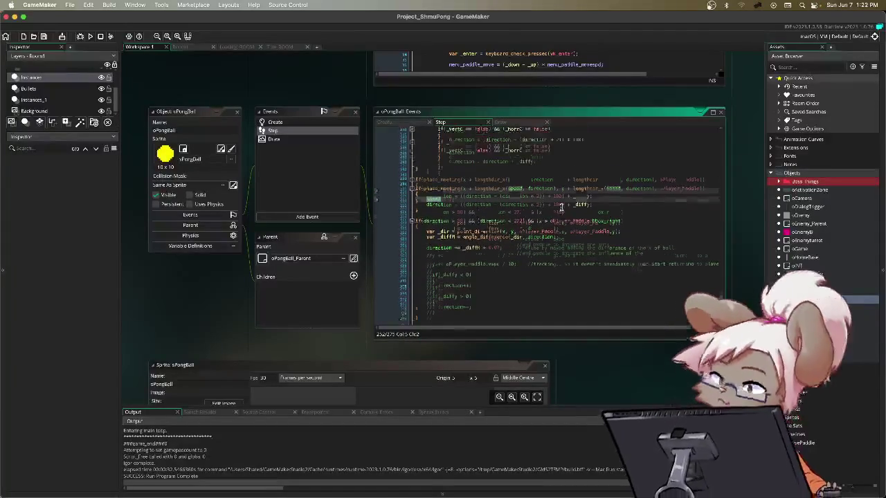
scroll(580, 209, up, 10)
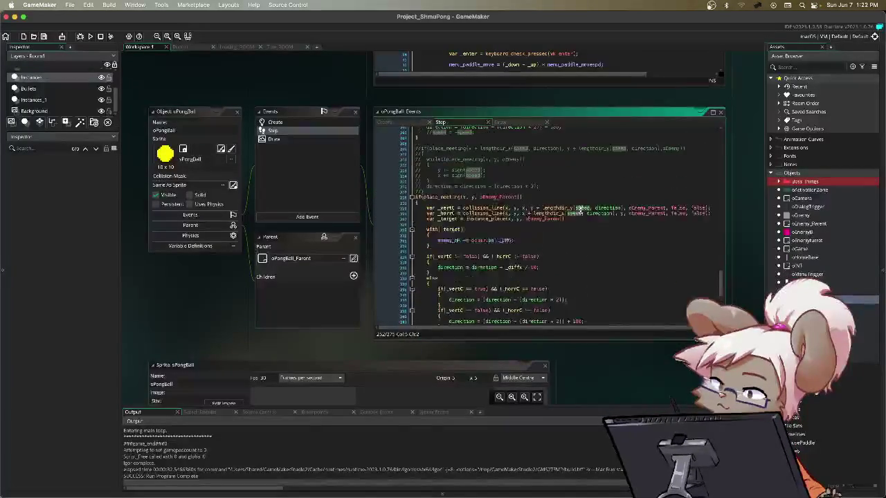
scroll(580, 209, up, 10)
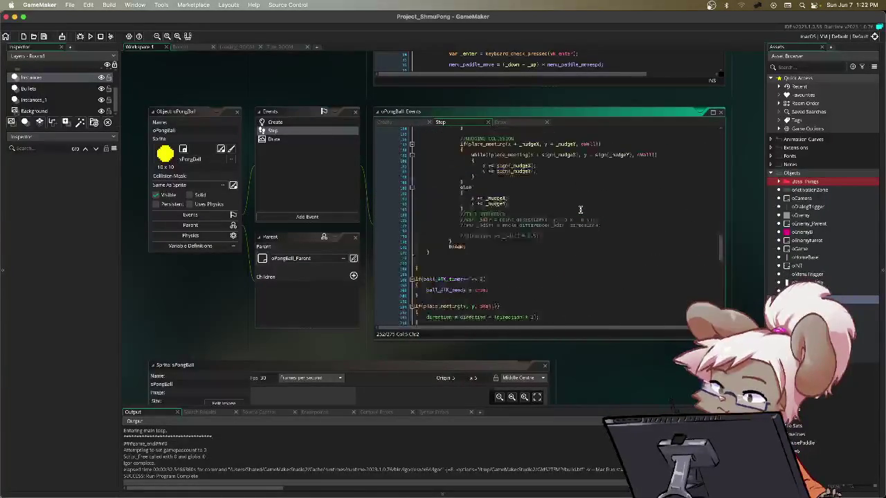
scroll(580, 209, up, 10)
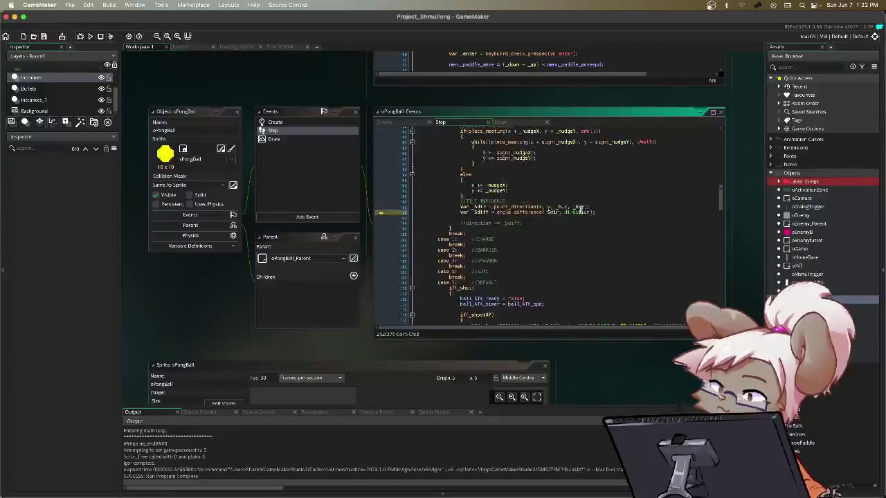
scroll(580, 209, up, 10)
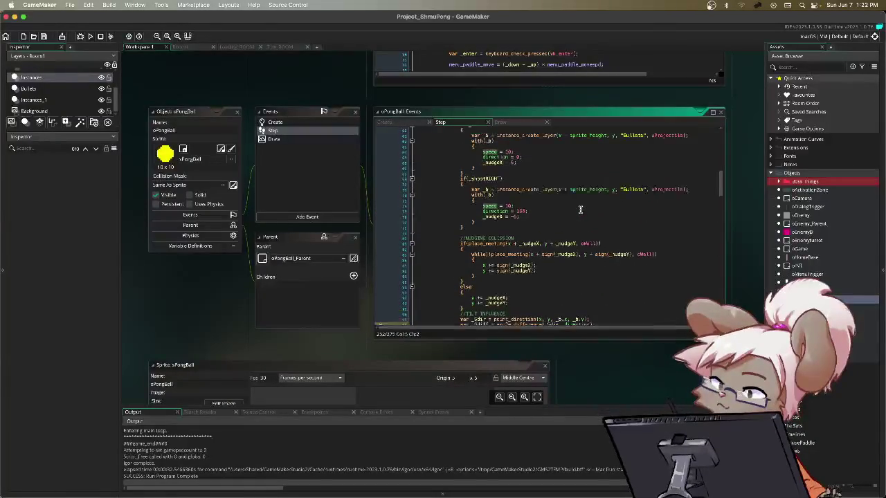
scroll(580, 209, down, 8)
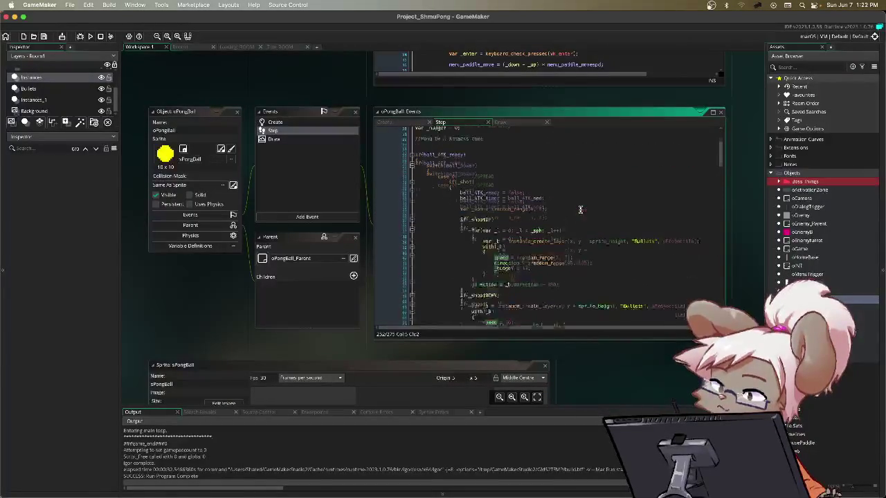
scroll(580, 209, down, 10)
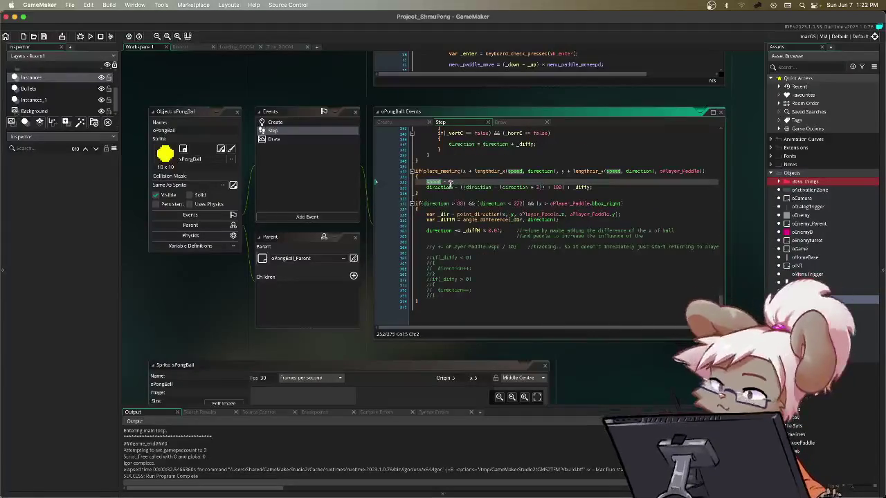
- Retype the speed assignment on line 252, then save and run the game with F5
text(peed = 7;)
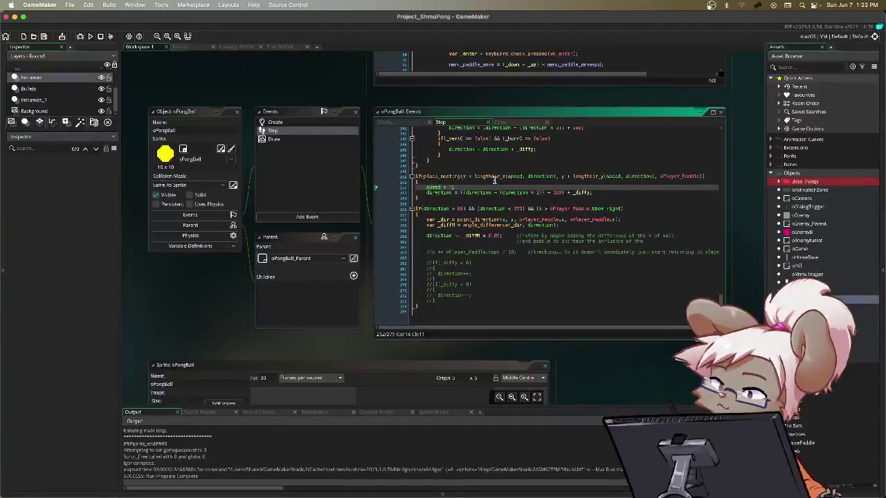
key(BackSpace)
text(4)
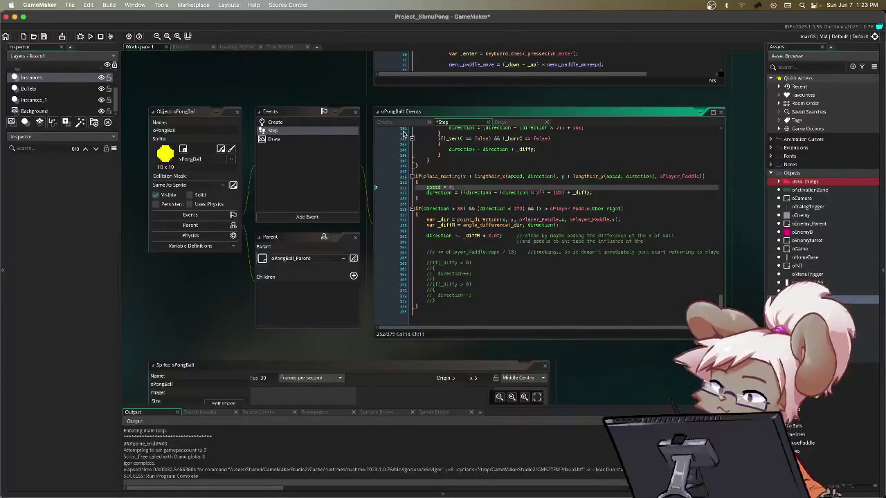
key(F5)
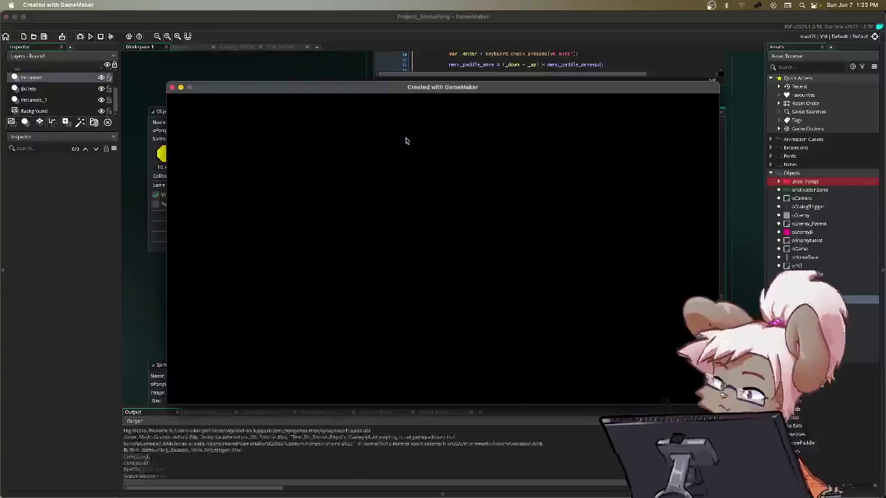
key(Down)
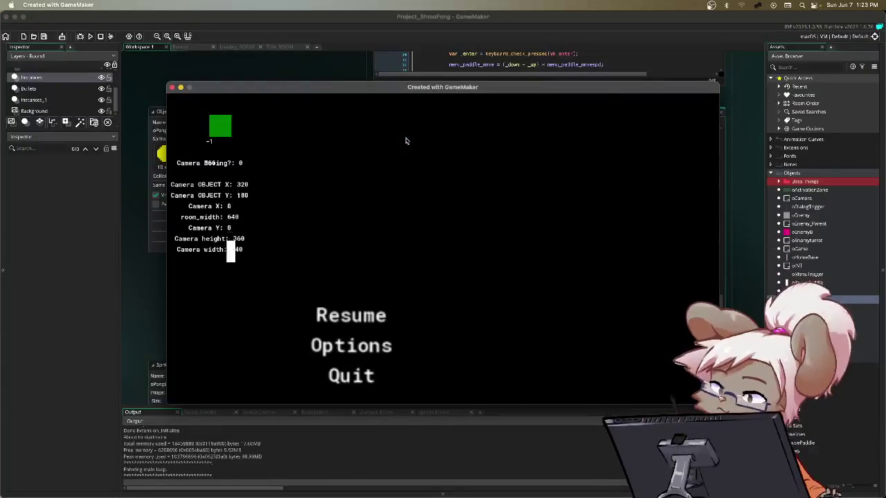
key(Return)
key(Down)
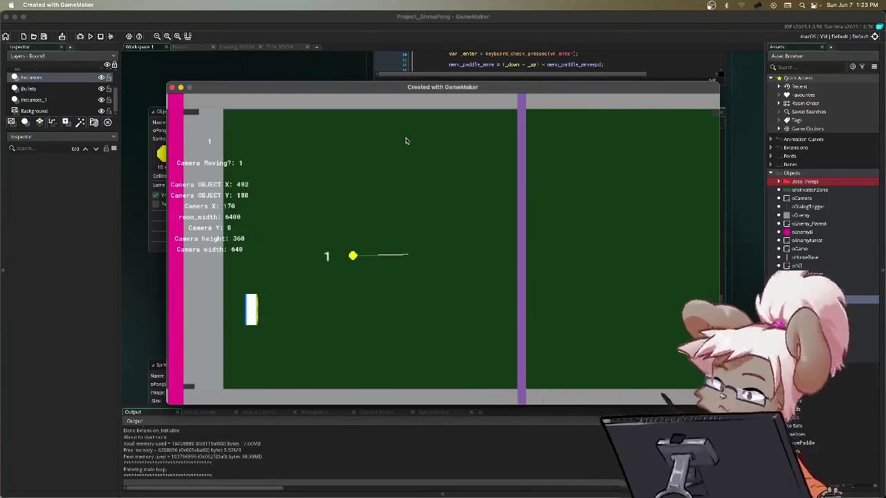
key(Up)
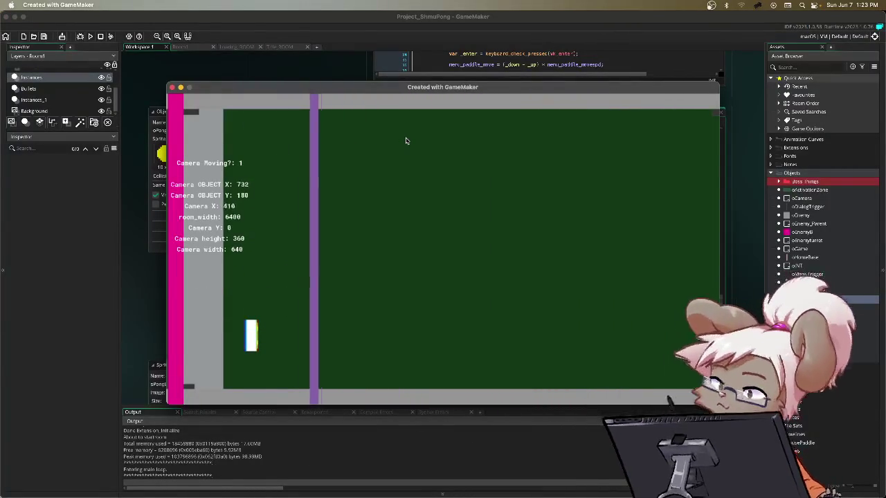
key(Escape)
key(Return)
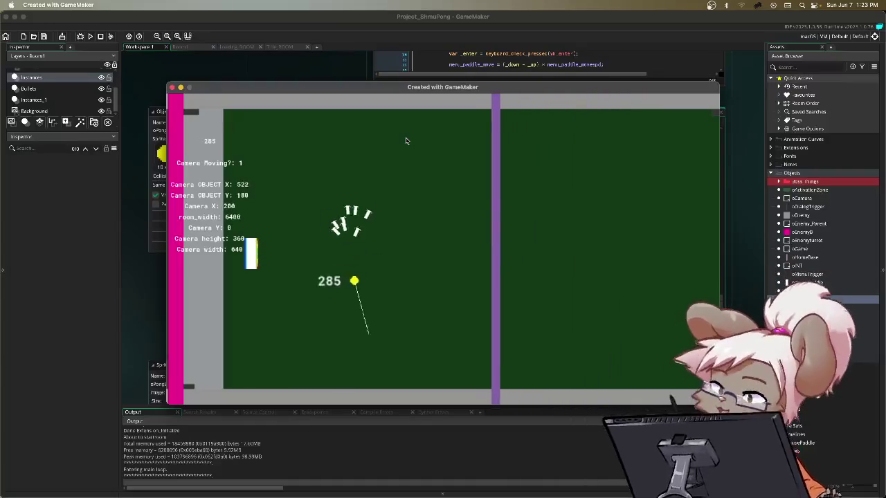
key(Down)
key(Up)
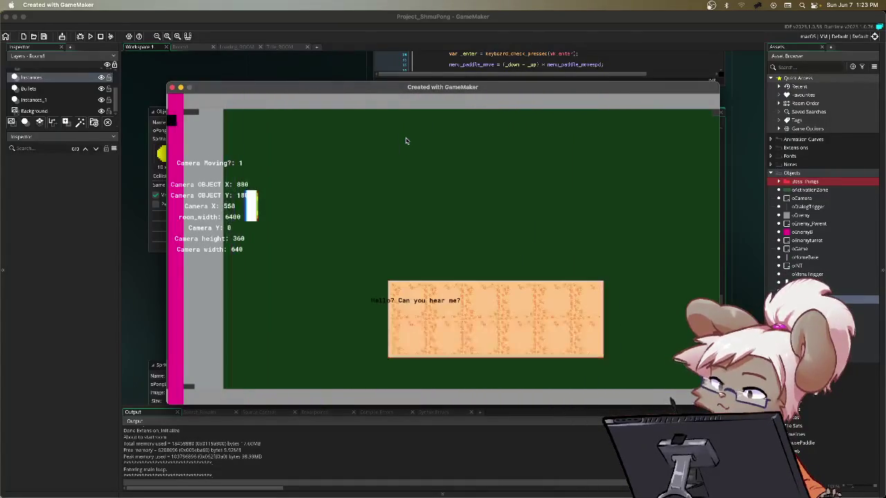
key(Down)
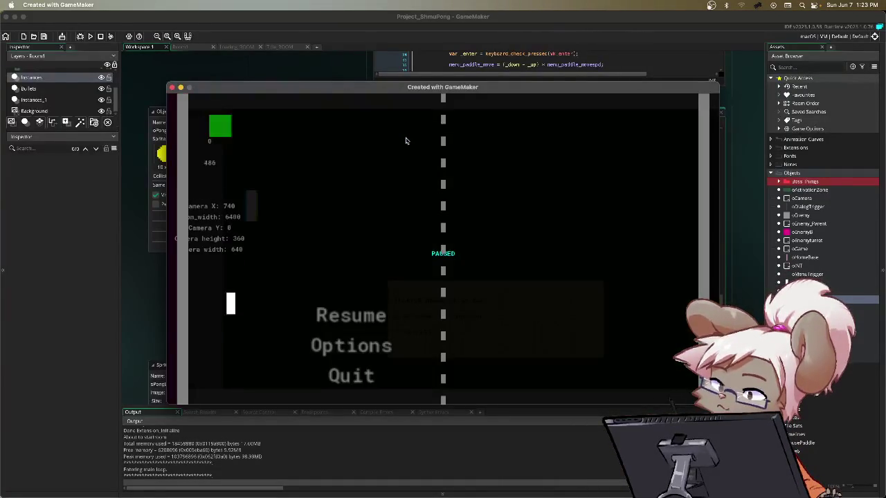
key(Escape)
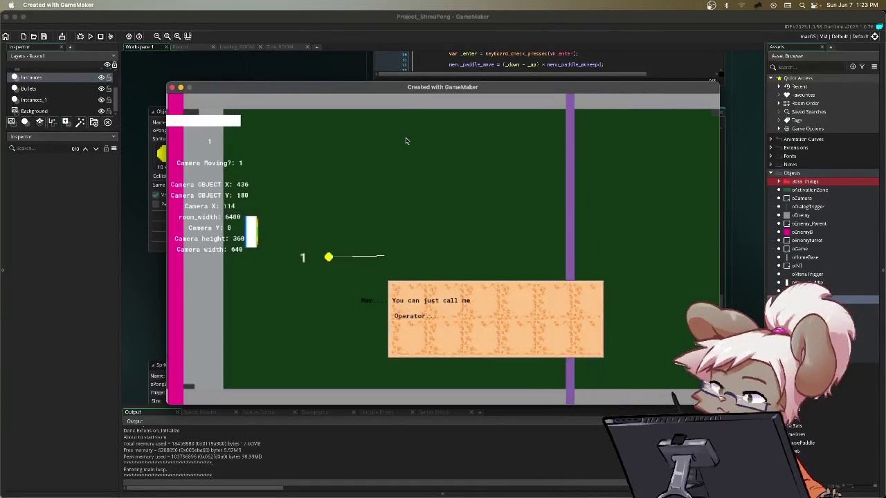
key(Down)
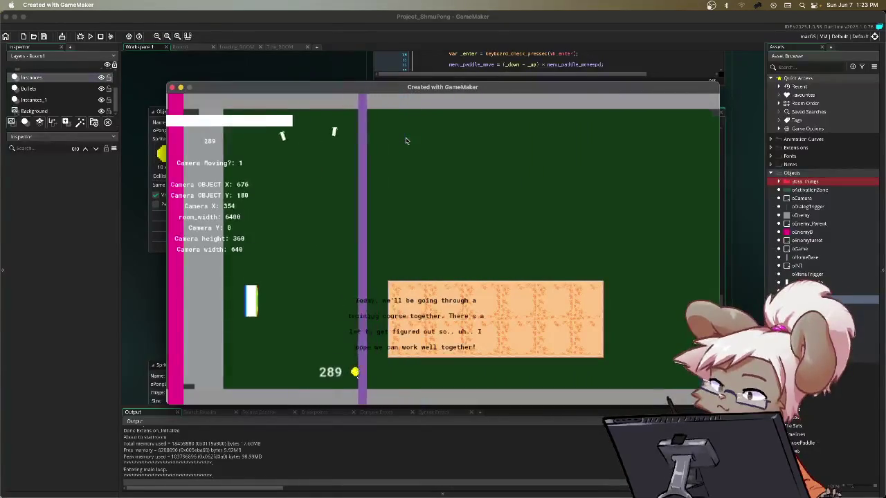
key(Up)
key(Up)
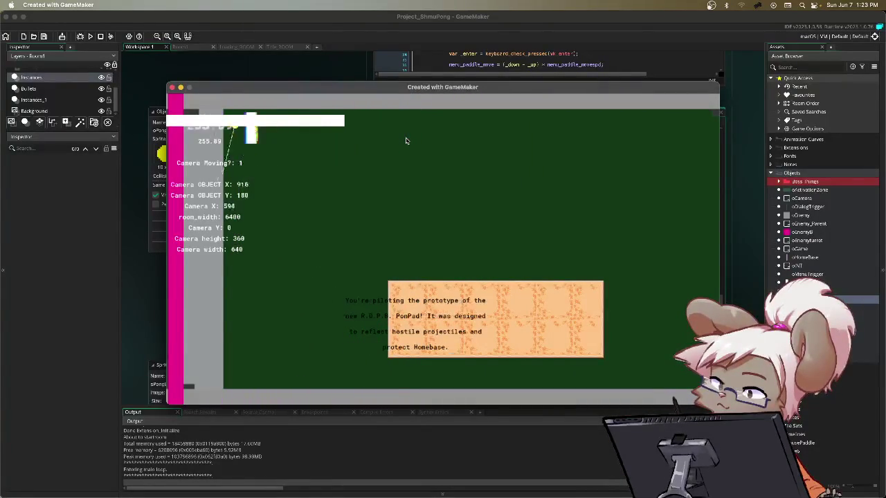
key(Down)
key(Down)
key(Up)
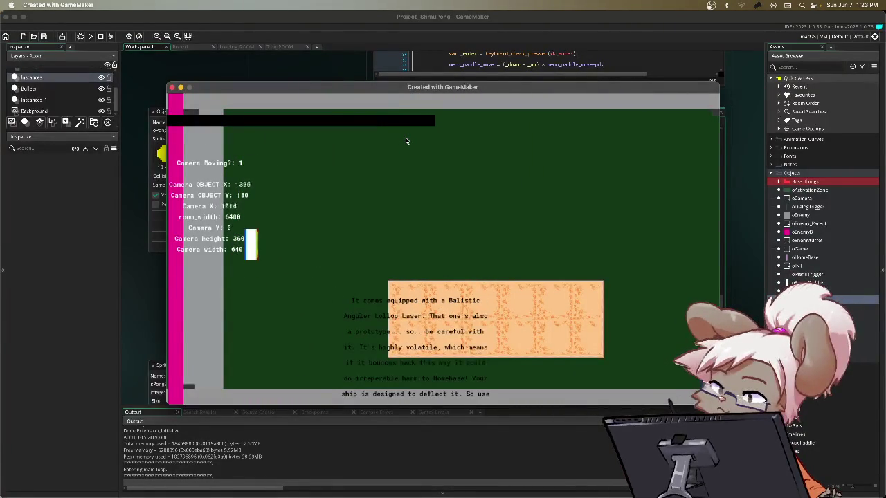
key(Up)
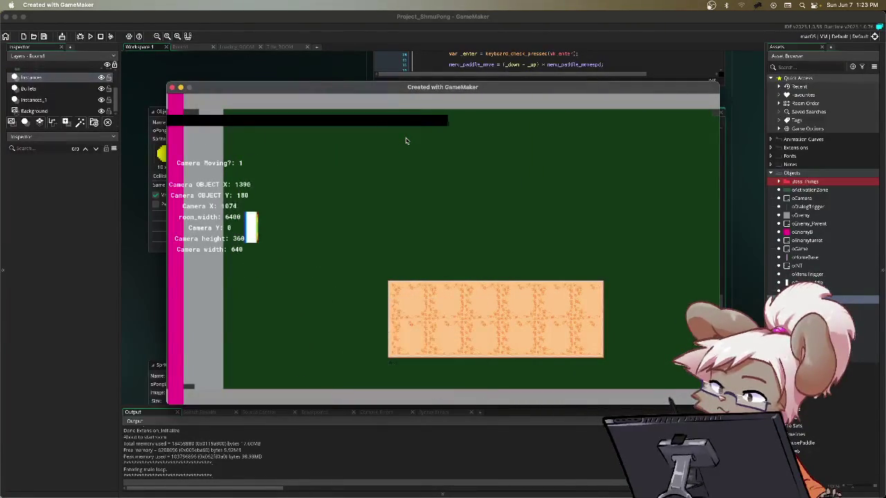
key(Down)
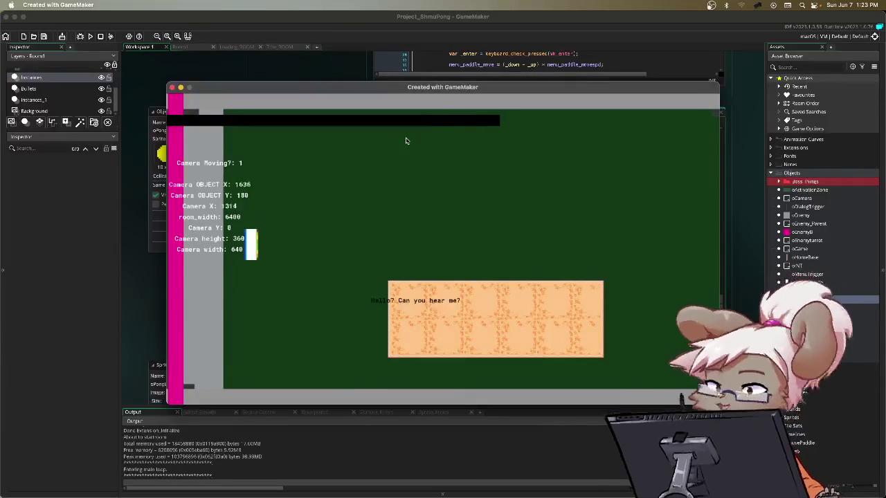
key(Escape)
key(Down)
key(Down)
key(Down)
key(Return)
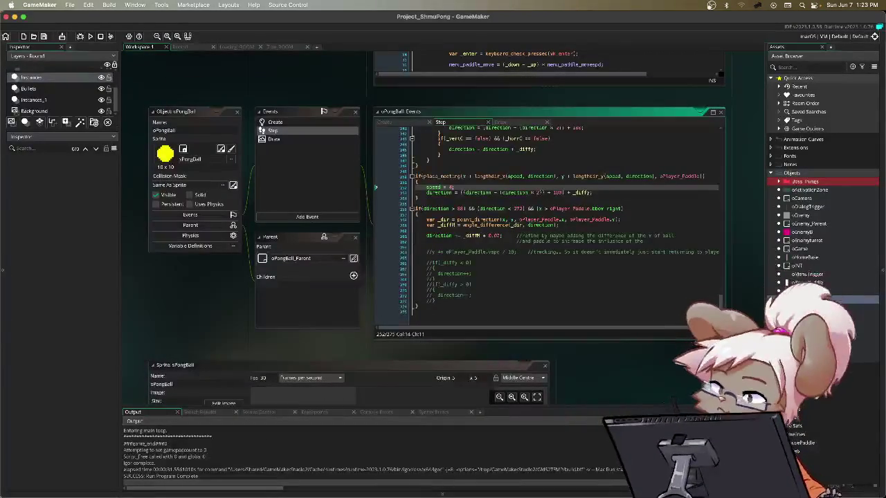
- Open oPlayer_Paddle and look over its Create and Step event code
double_click(824, 291)
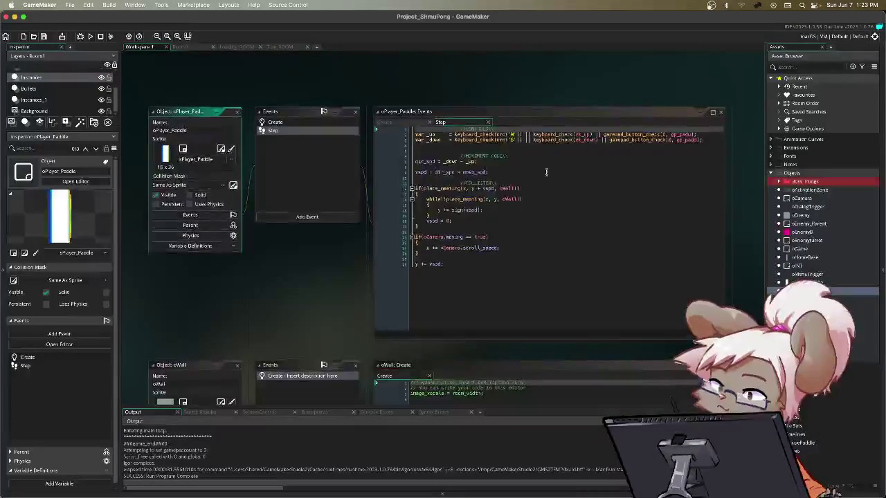
scroll(471, 173, up, 5)
scroll(470, 174, down, 4)
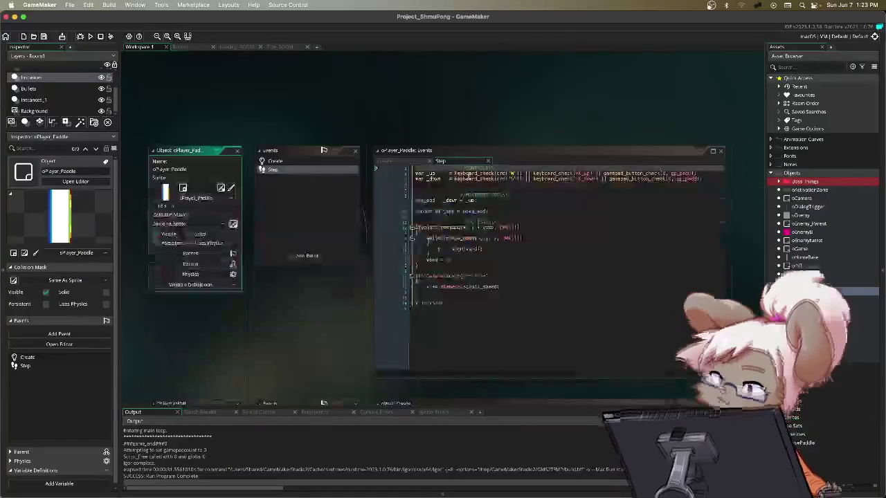
click(452, 178)
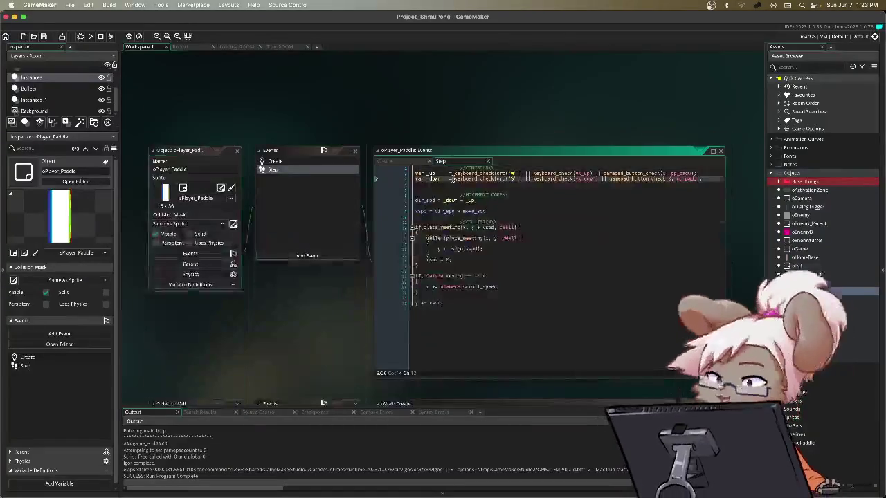
click(529, 175)
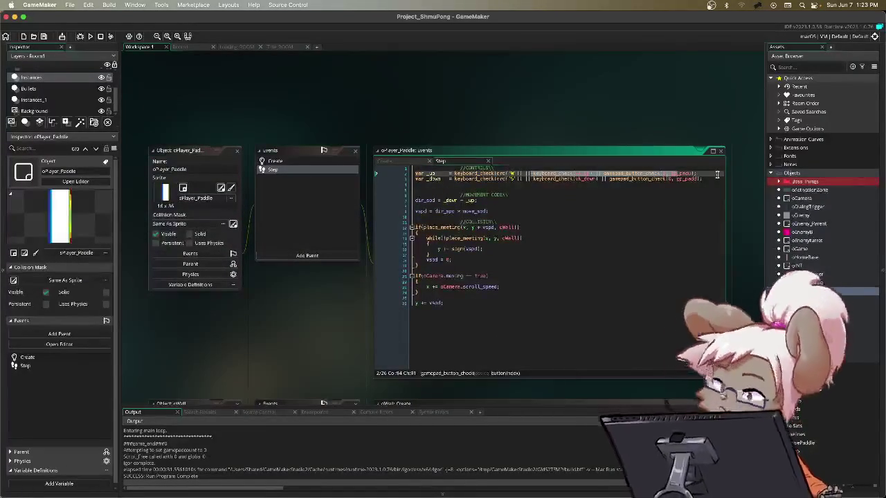
click(460, 174)
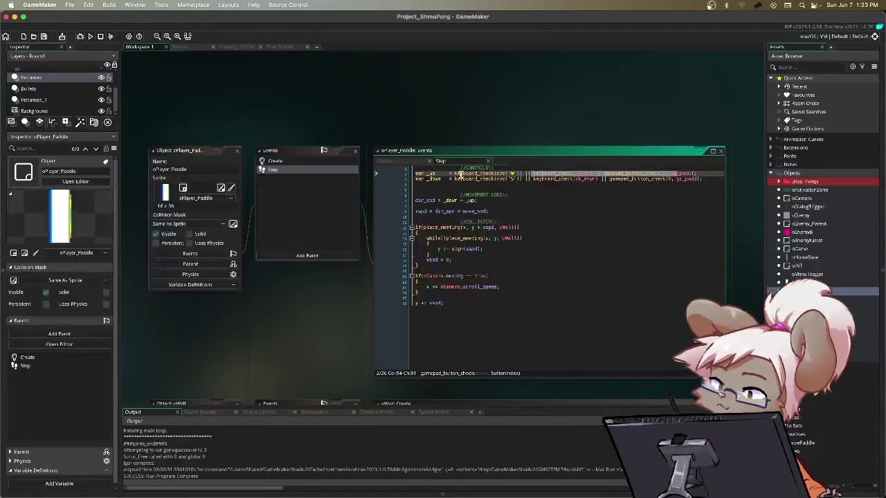
click(385, 162)
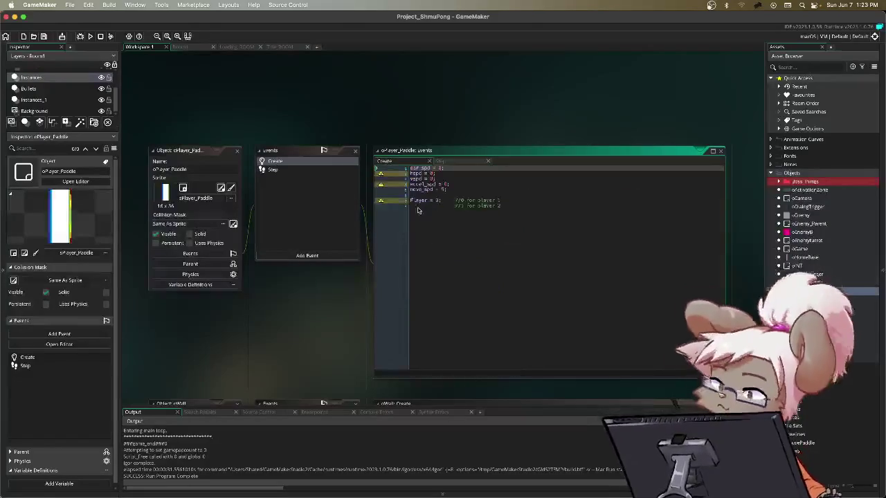
click(455, 162)
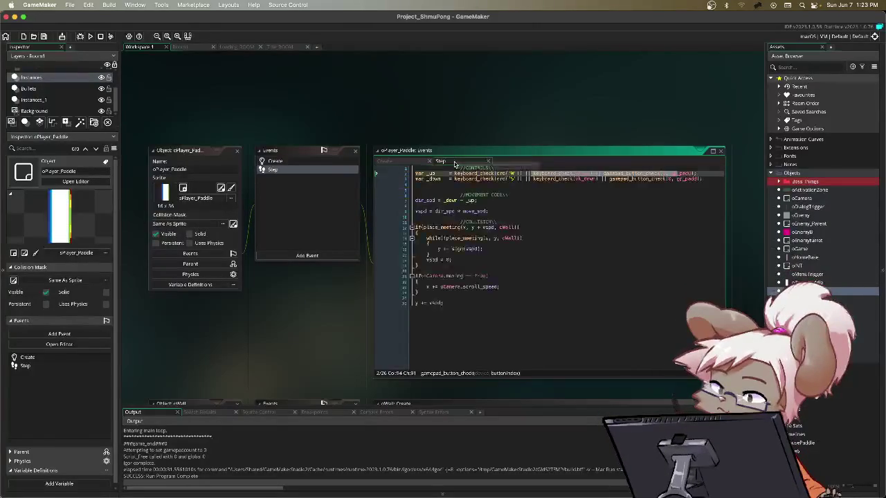
click(522, 168)
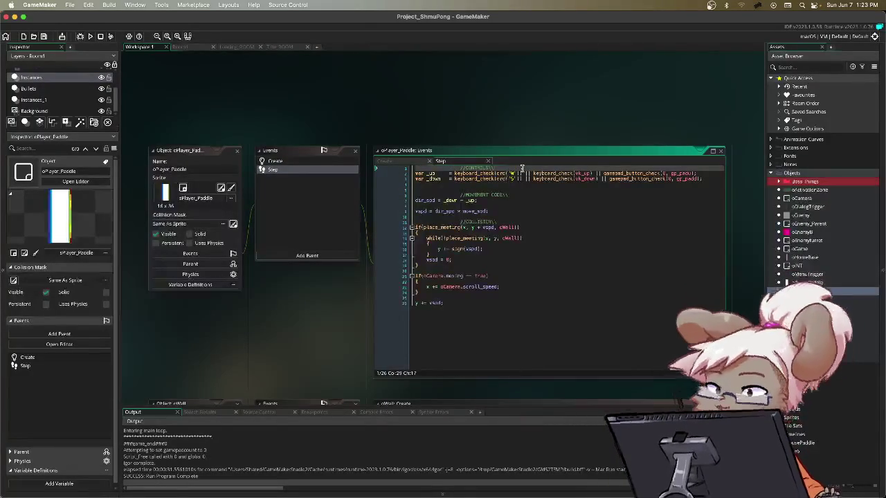
- Wrap the var _up and _down lines in an indented if(playe == 0) { } block
key(Return)
text(if)
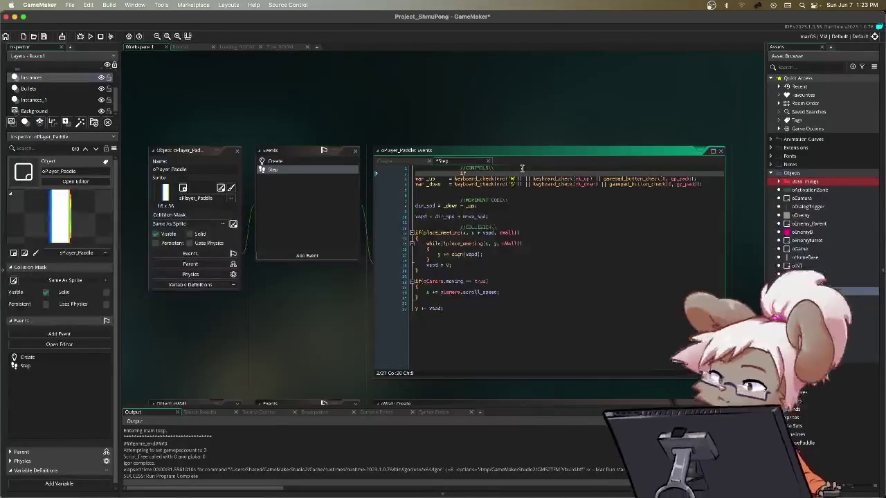
text((playe)
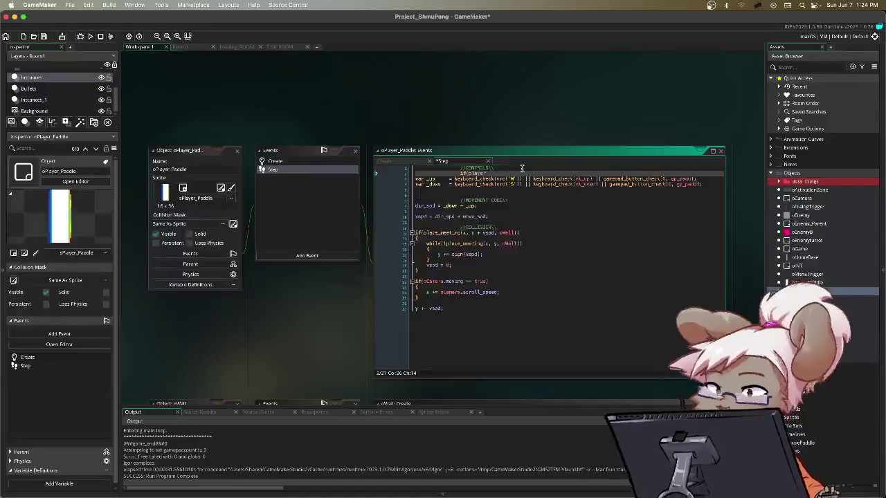
text( == 0)
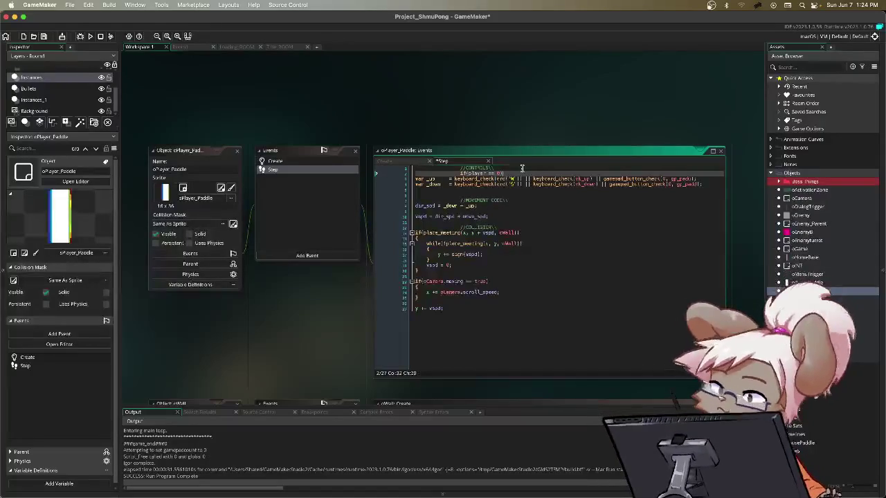
key(Home)
key(BackSpace)
key(BackSpace)
key(BackSpace)
key(End)
key(Return)
text({)
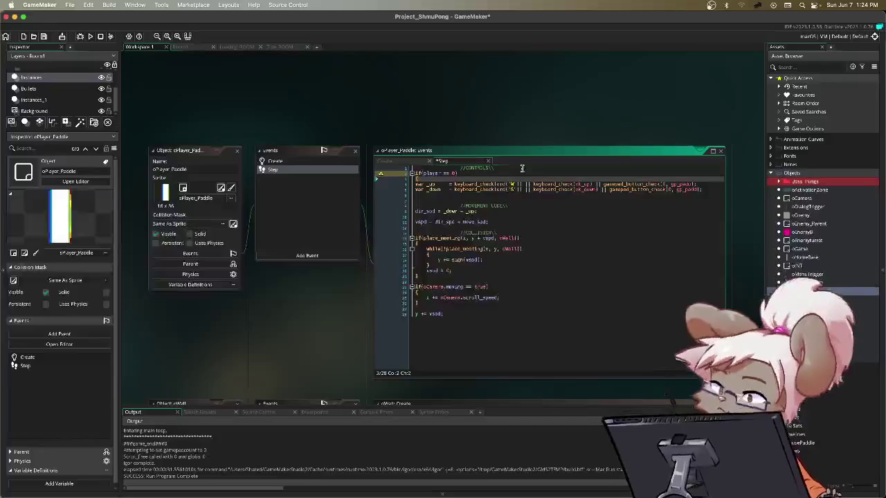
key(Down)
key(Home)
key(Tab)
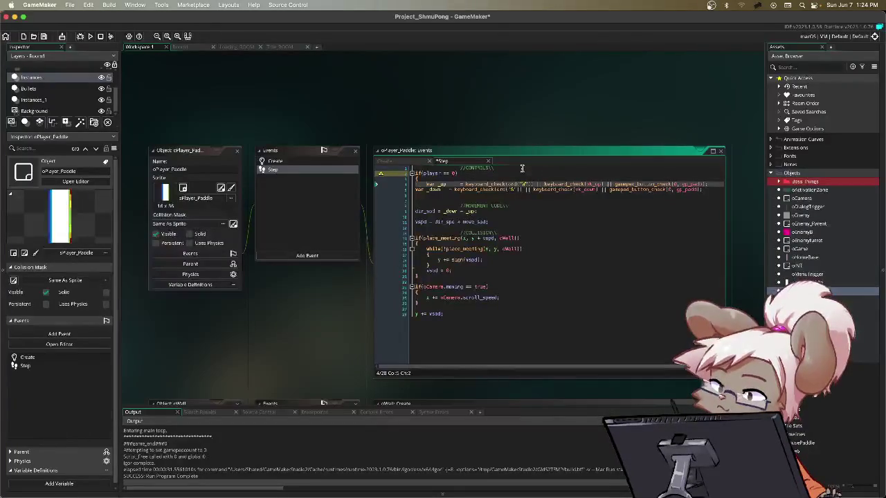
key(Down)
key(Tab)
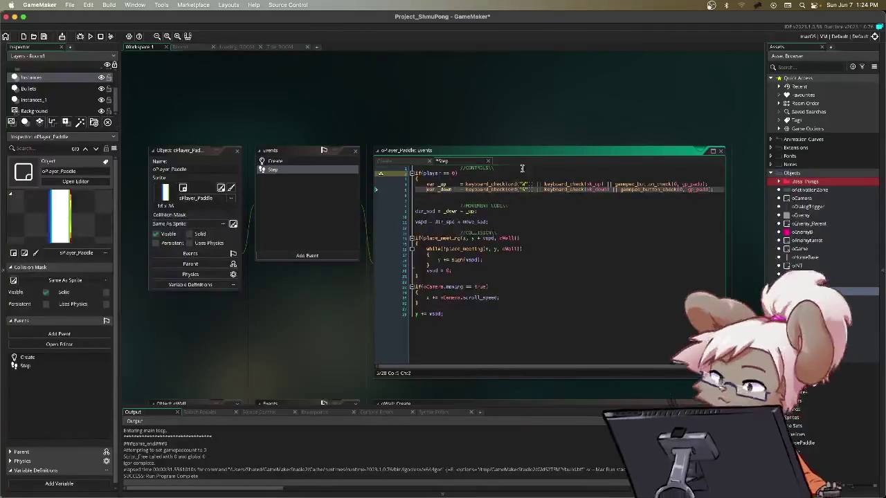
key(End)
key(Return)
text(})
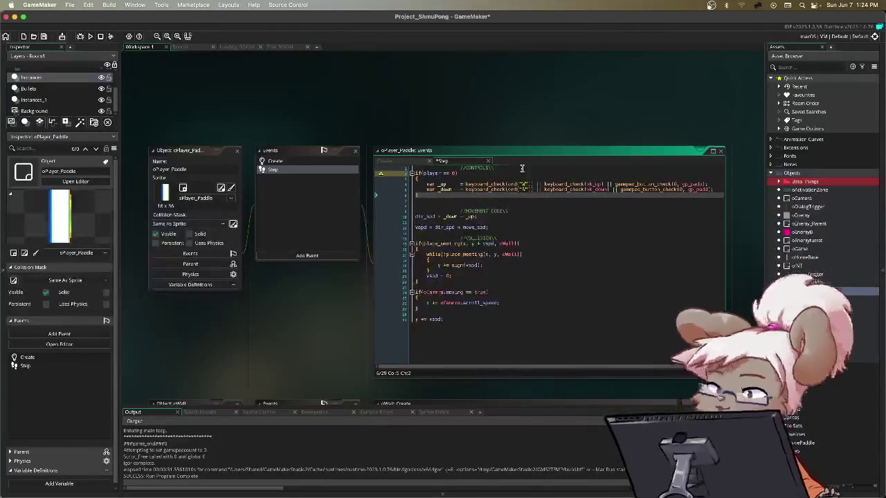
key(Return)
- Add an empty if(player == 1) { } block below, then start fixing the first condition
text(if()
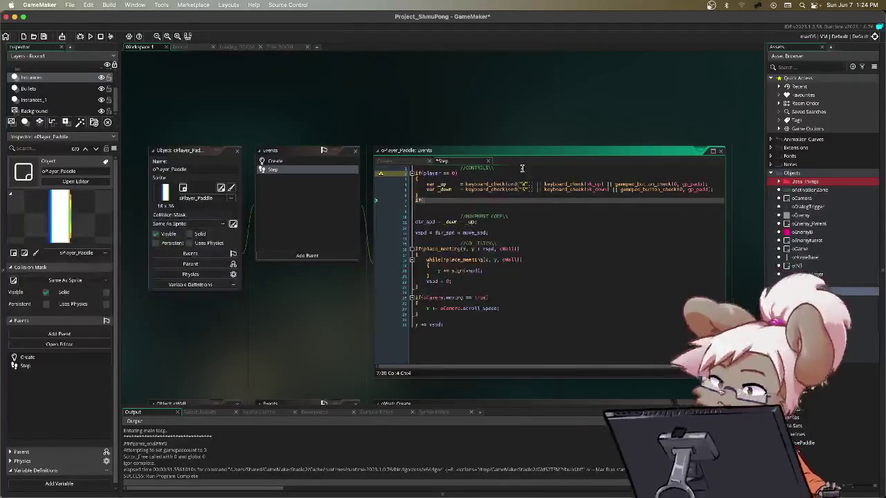
key(BackSpace)
key(BackSpace)
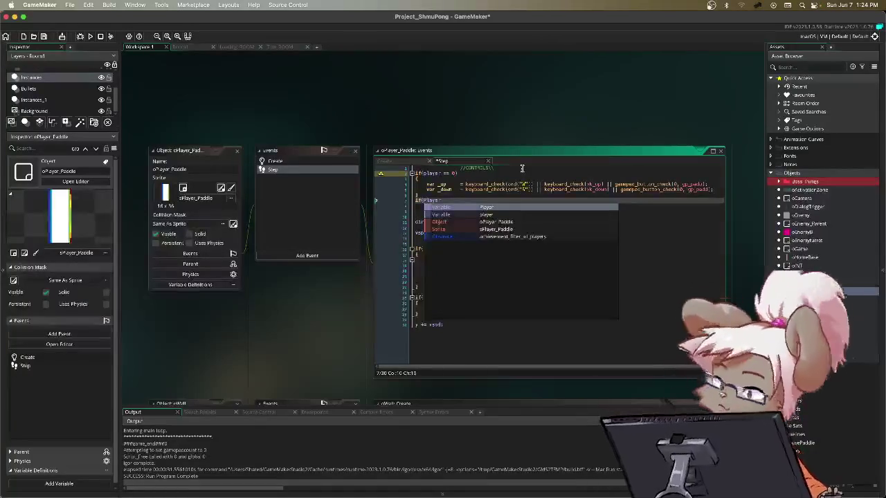
text(layer ==)
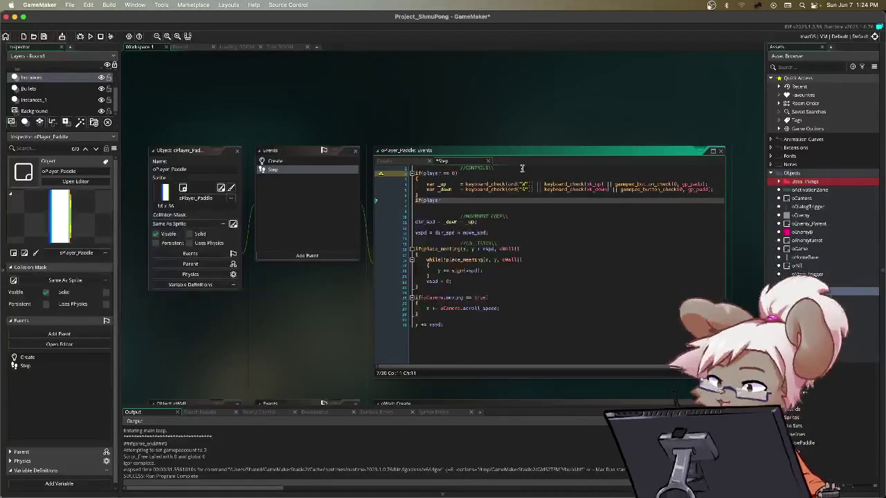
key(BackSpace)
key(BackSpace)
key(BackSpace)
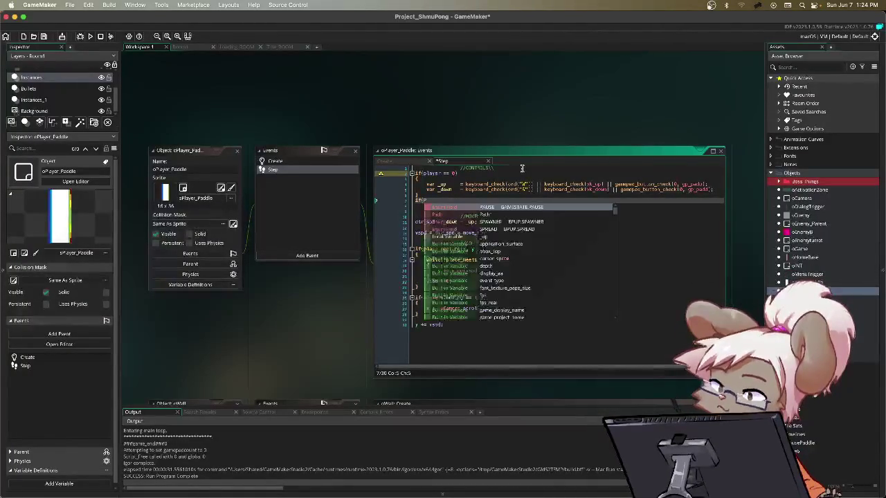
text(layer == 1)
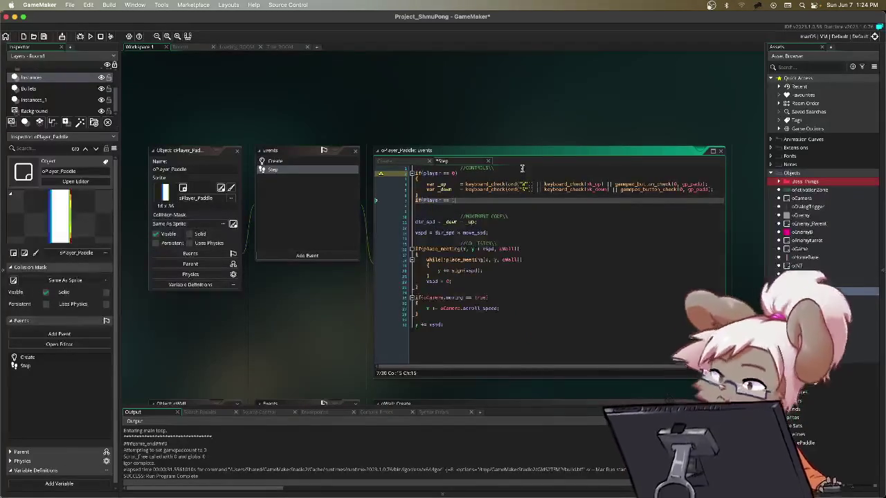
text())
key(Return)
text({)
key(Return)
key(Return)
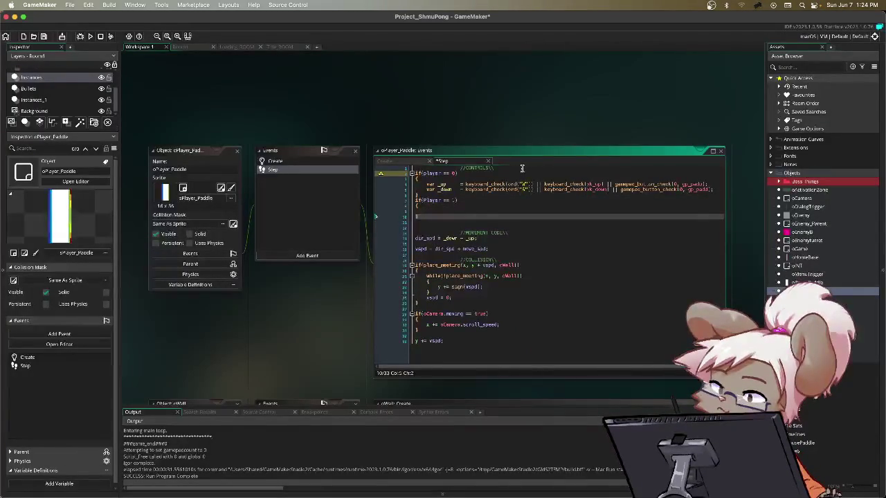
key(Up)
key(Up)
key(Up)
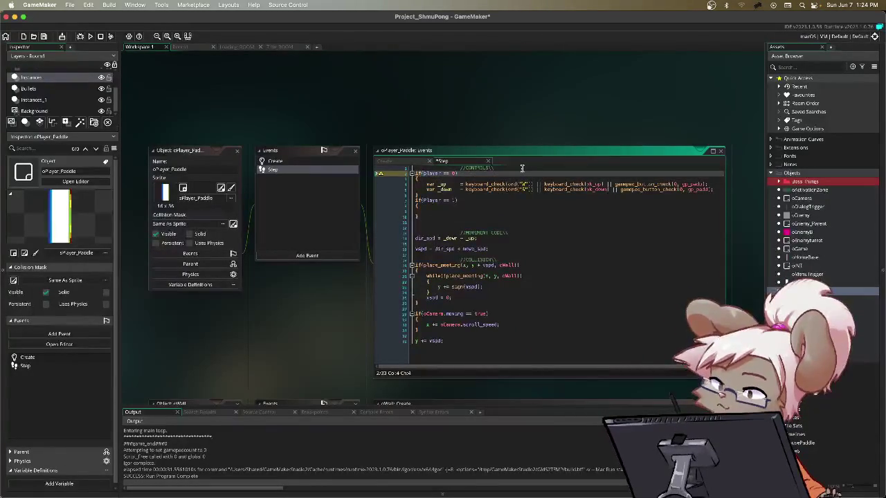
text(p)
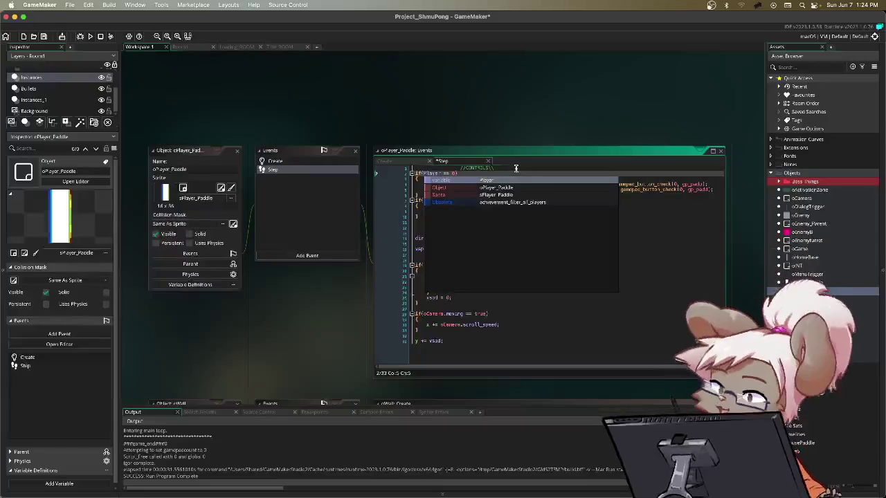
- Dismiss autocomplete and highlight the var _up and _down control lines
click(628, 261)
click(438, 173)
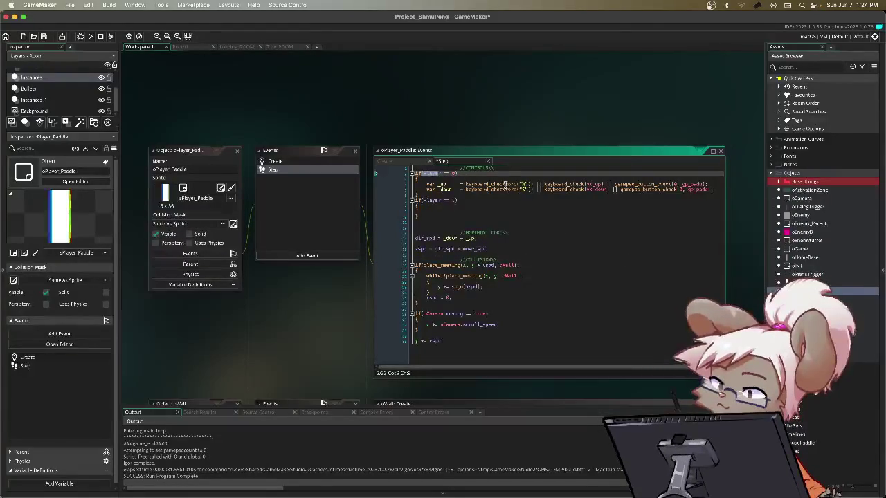
drag(487, 185, 553, 194)
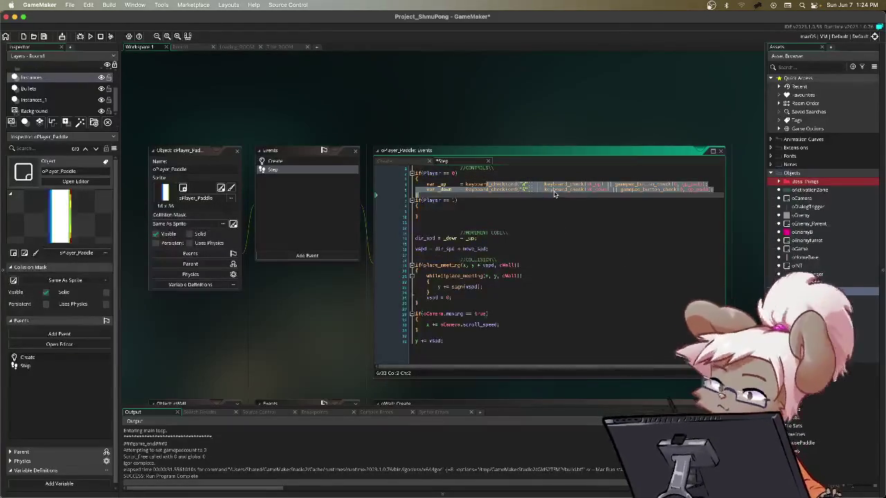
click(449, 185)
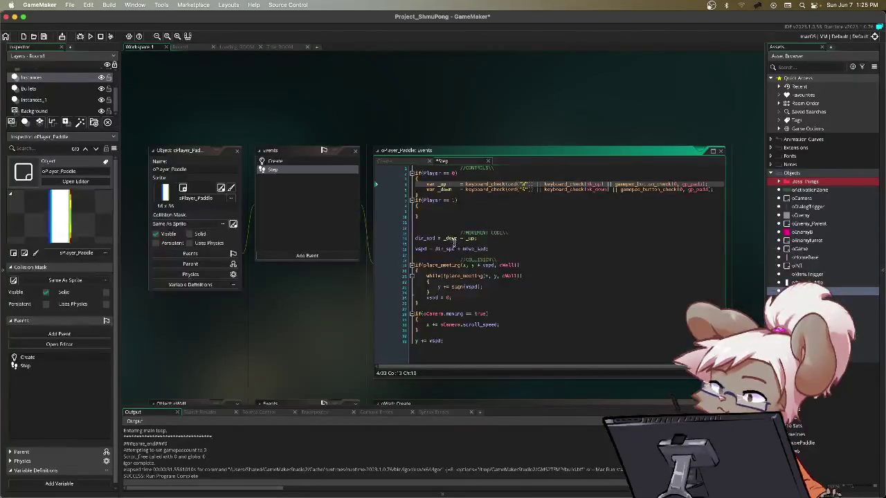
- Inspect the dir_spd and vspd calculations on lines 14–15, then return to the Player 1 block
click(438, 239)
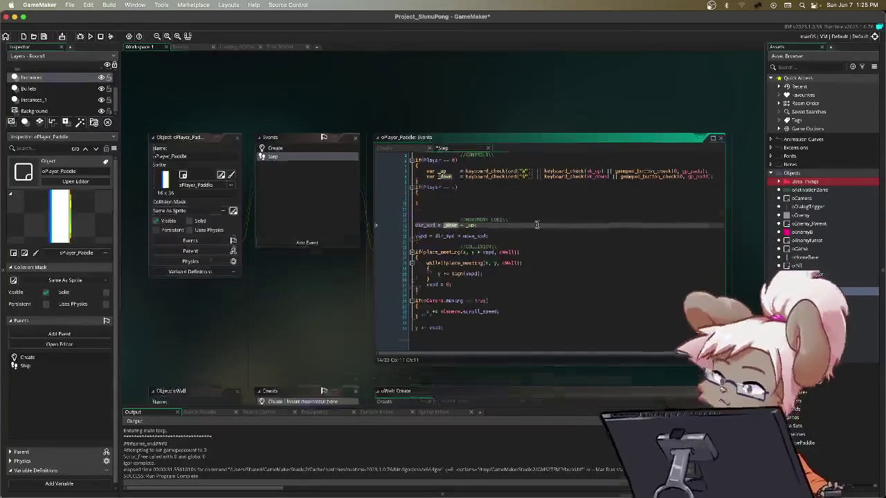
scroll(536, 226, down, 5)
scroll(537, 226, up, 5)
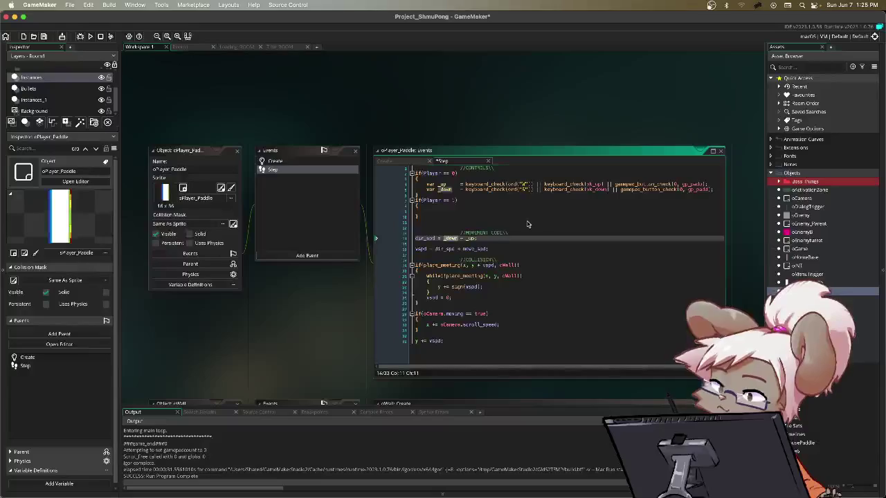
click(480, 185)
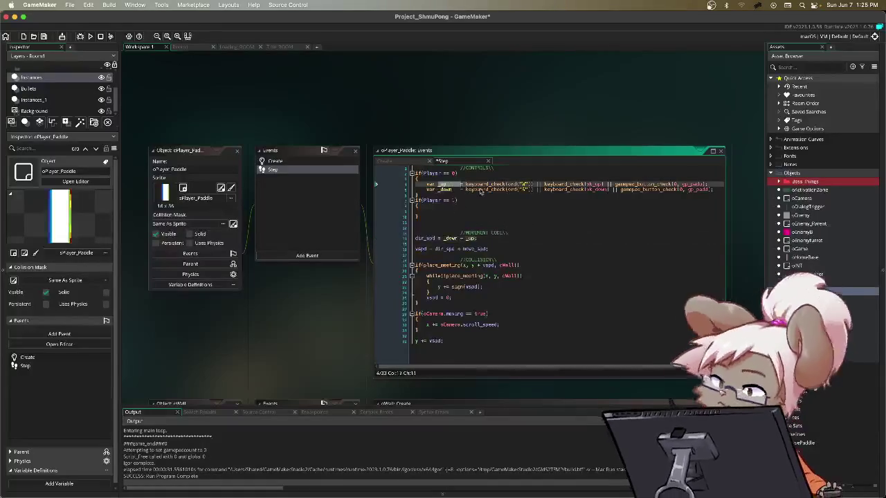
double_click(420, 240)
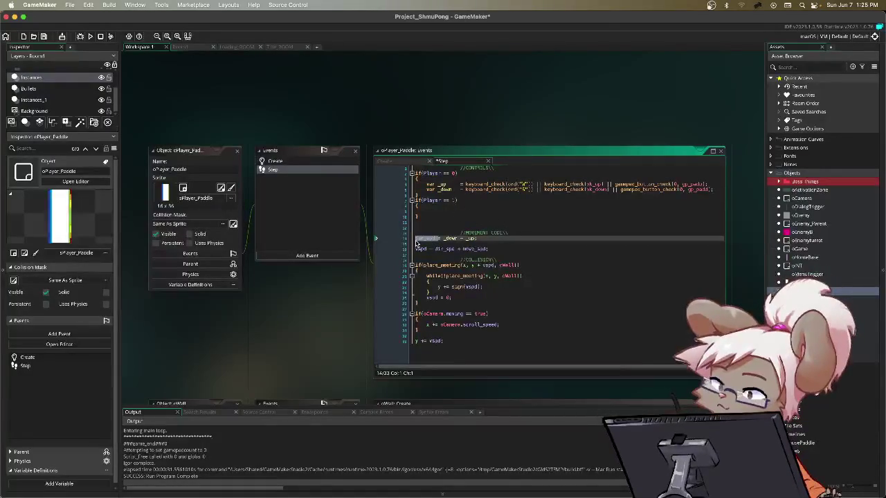
drag(416, 249, 506, 249)
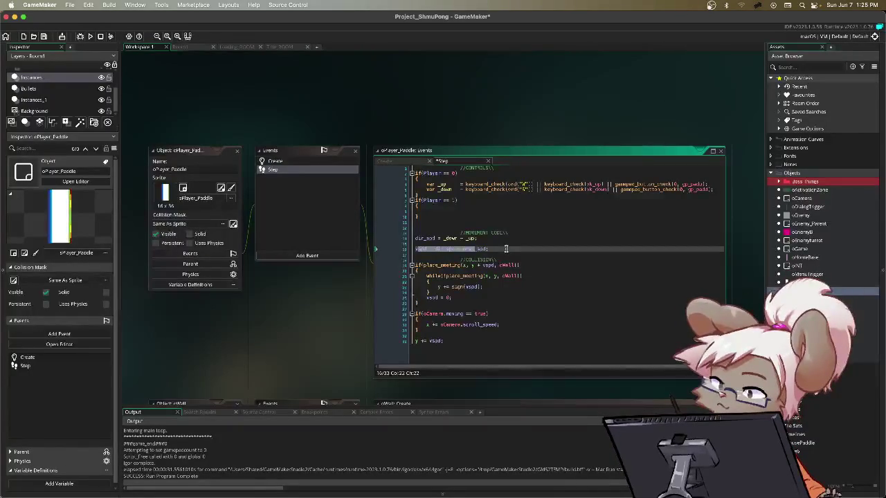
click(483, 216)
click(483, 211)
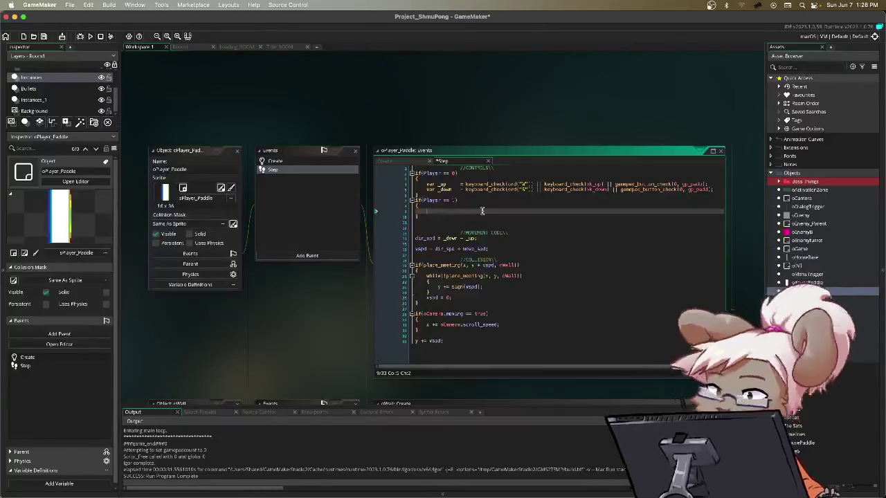
- Start a var _upTWO declaration in the Player 1 block, discarding a keyboard_check(ord( attempt
text(var_up)
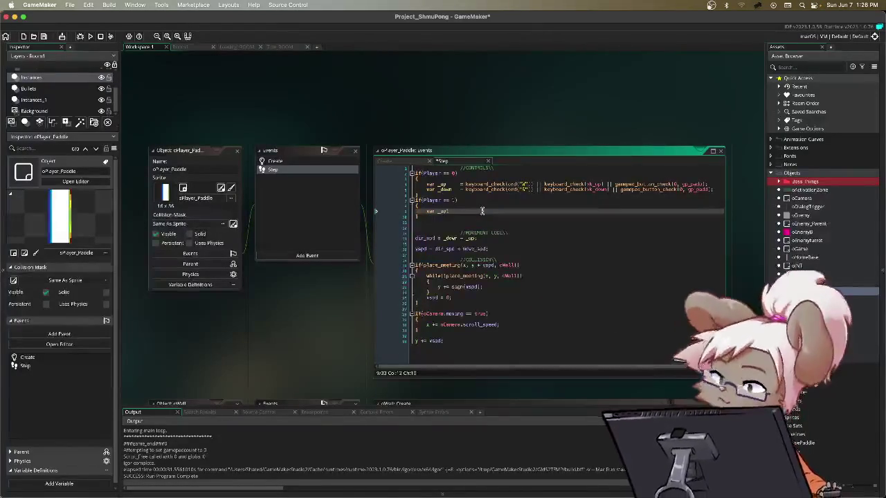
key(BackSpace)
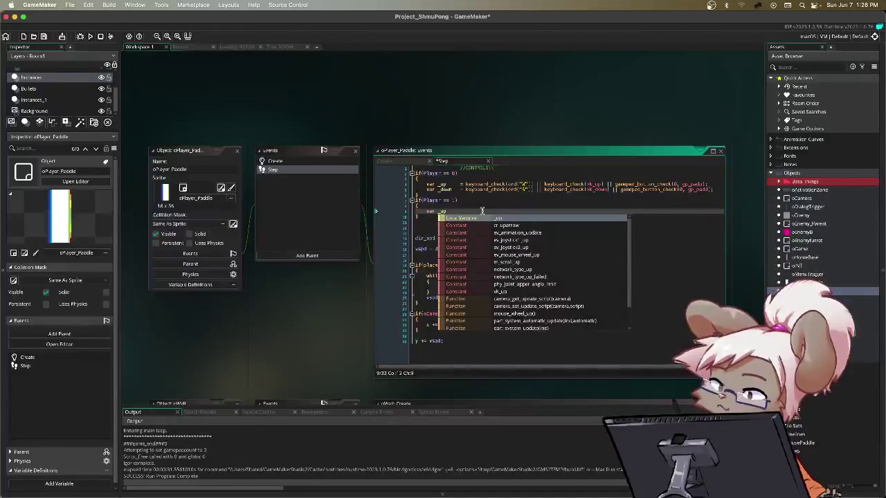
text(TWO  = )
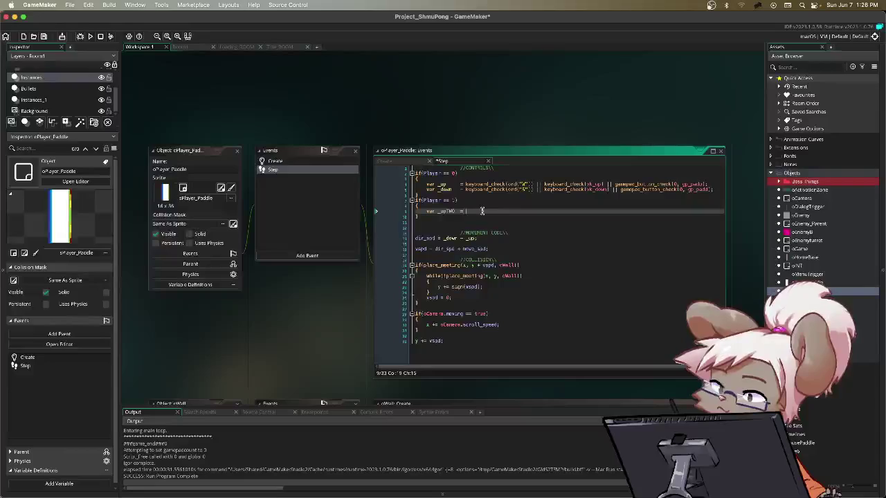
text(keyb)
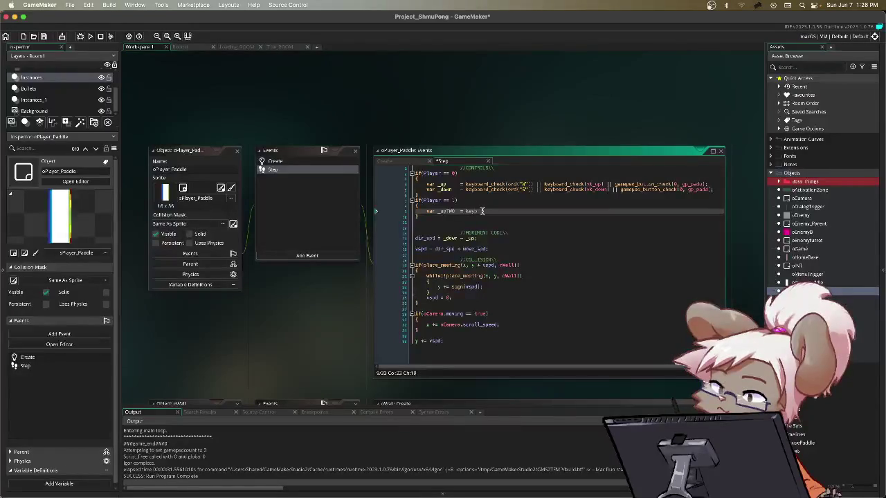
key(BackSpace)
key(BackSpace)
text(board)
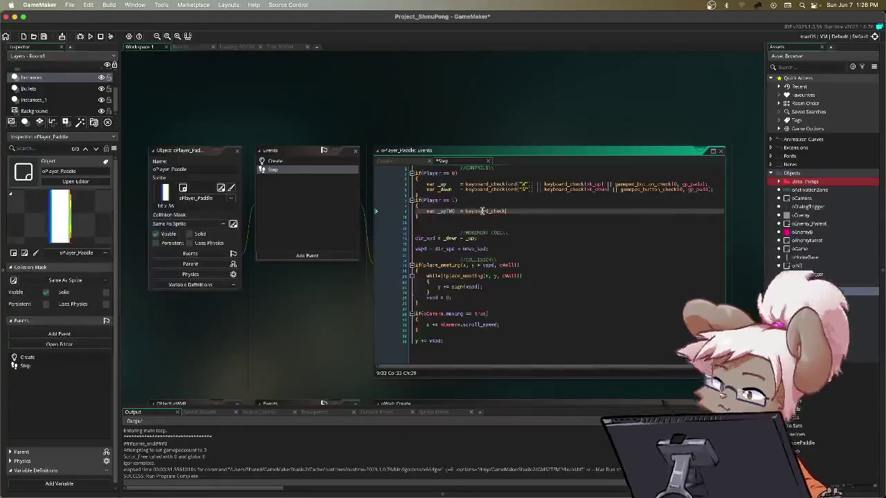
text(_check(ord()
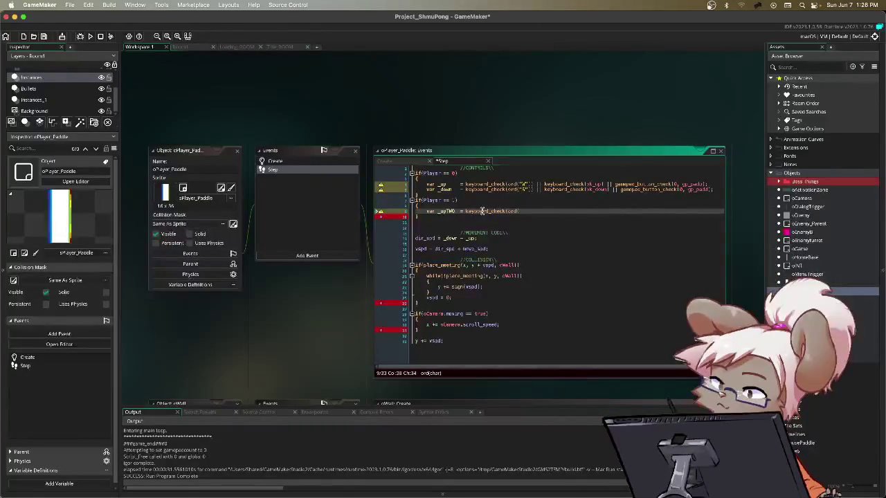
drag(464, 211, 533, 211)
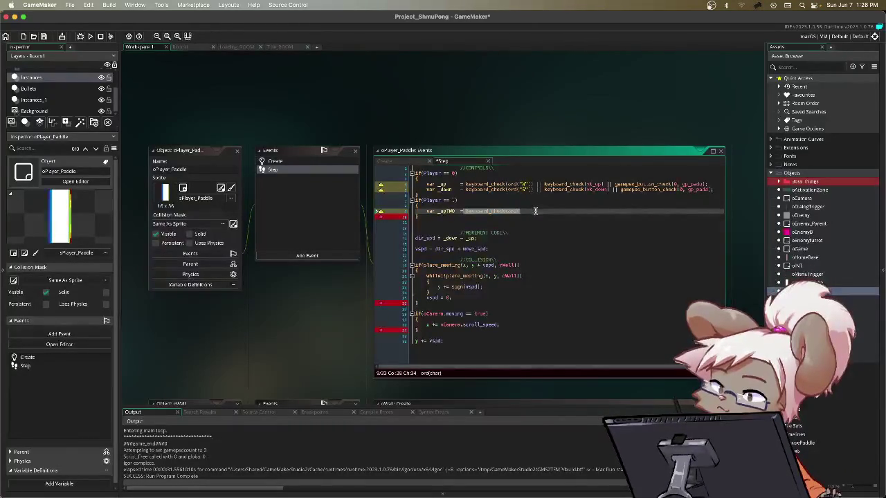
key(BackSpace)
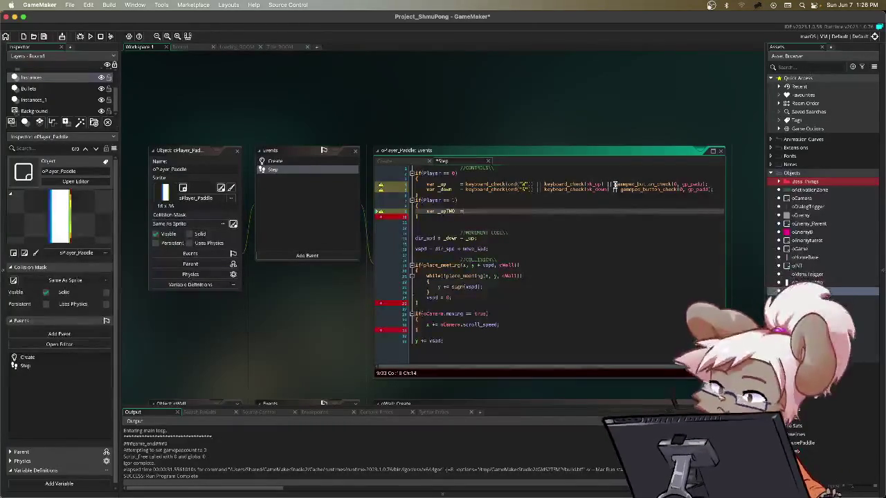
- Set _upTWO to keyboard_check(vk_up), the arrow-up check taken from player 0's _up line
drag(615, 184, 543, 189)
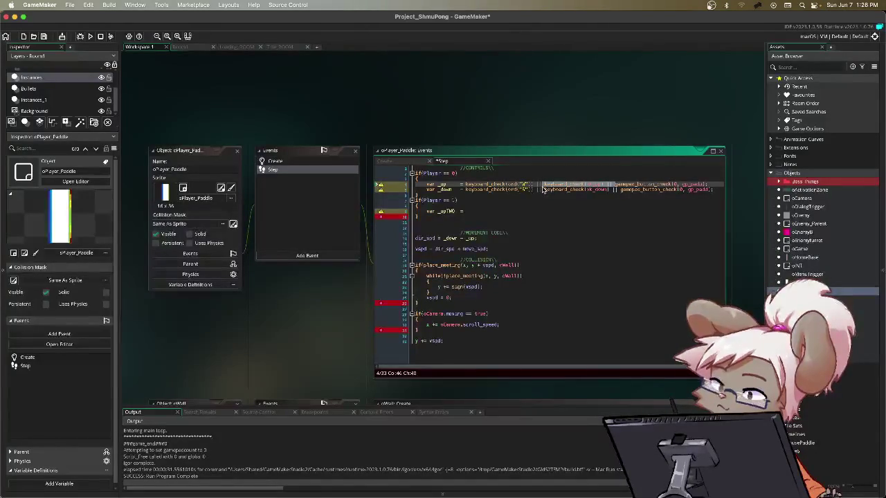
drag(542, 190, 545, 190)
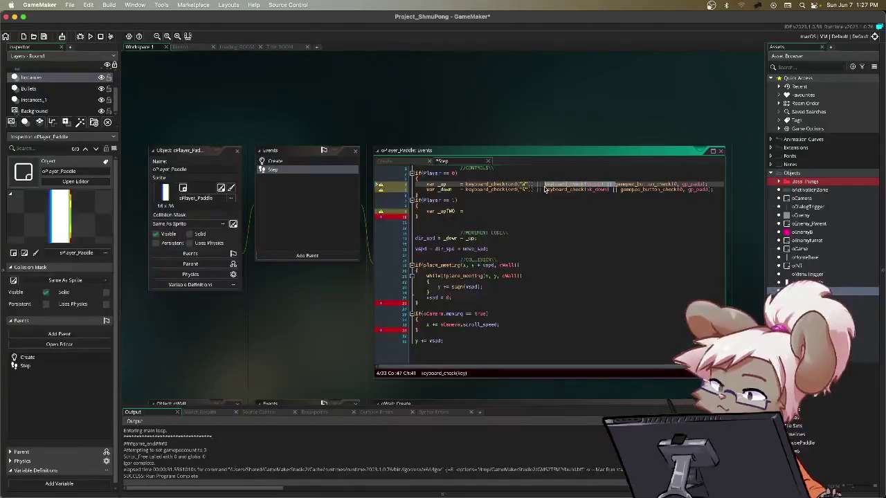
click(542, 189)
click(523, 206)
click(523, 210)
text(keyboard_check(vk_up) ||)
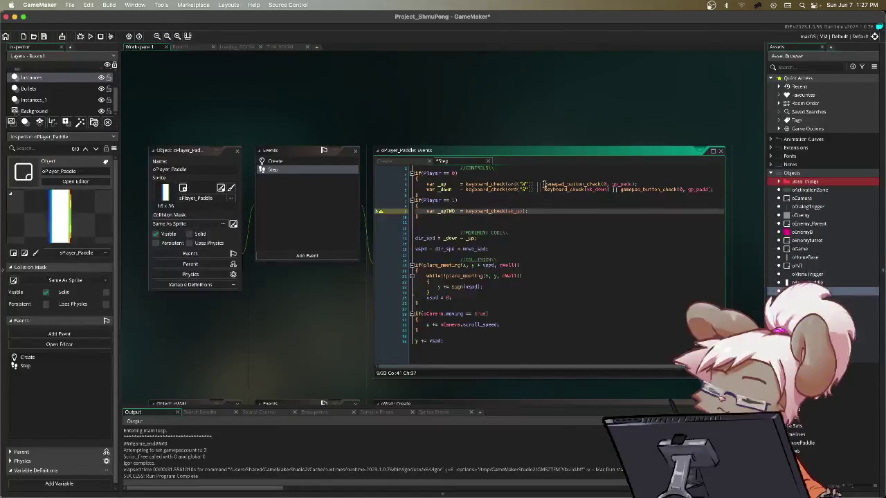
- Add var _downTWO holding the keyboard_check(vk_down) moved from the _down line
key(Return)
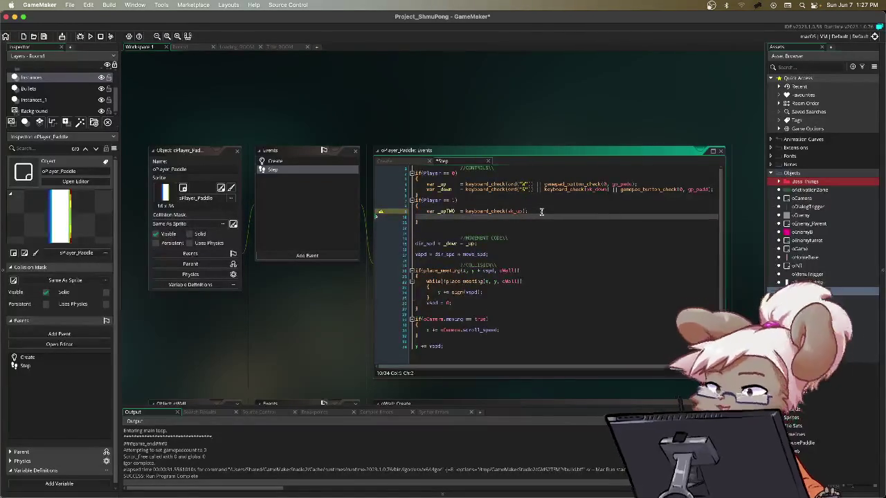
text(var _)
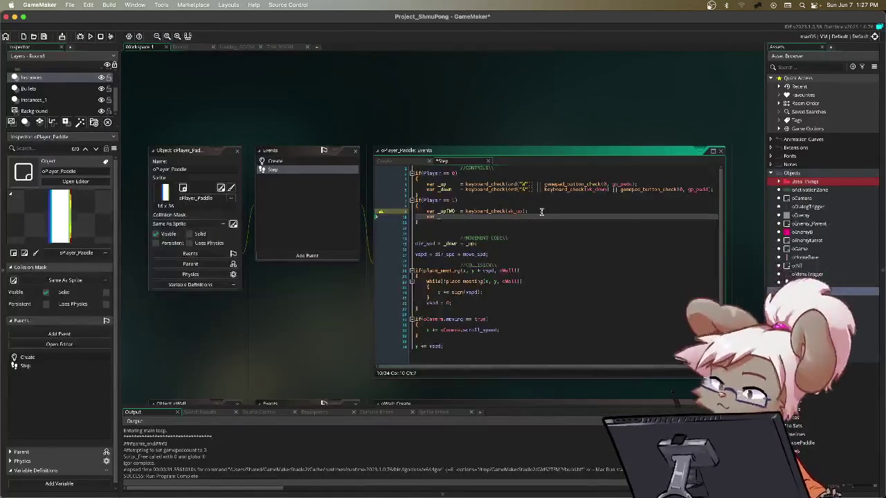
text(downTWO =)
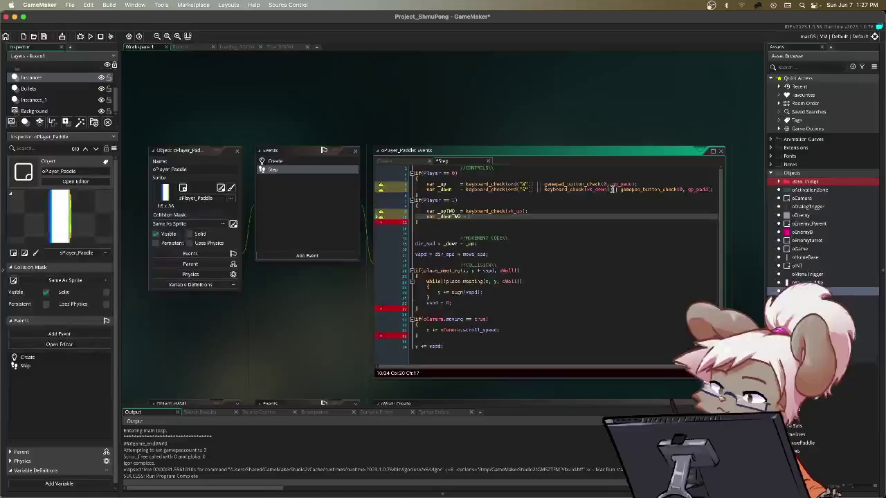
drag(612, 189, 539, 192)
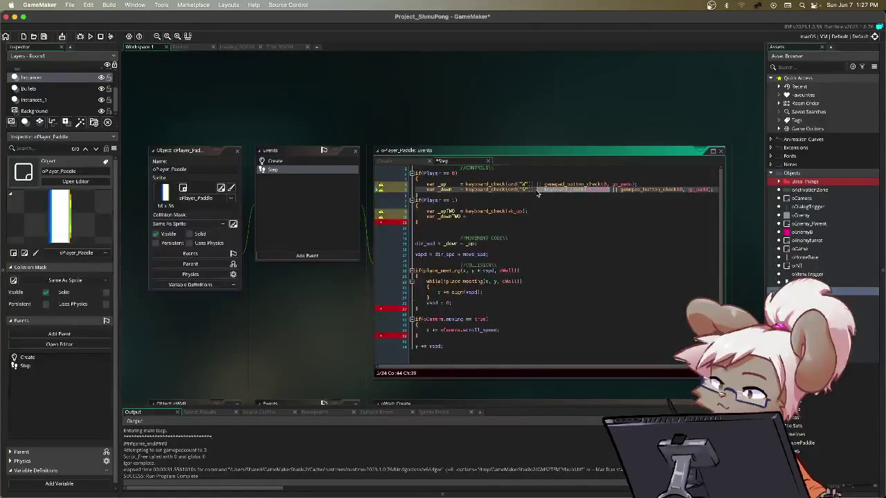
key(BackSpace)
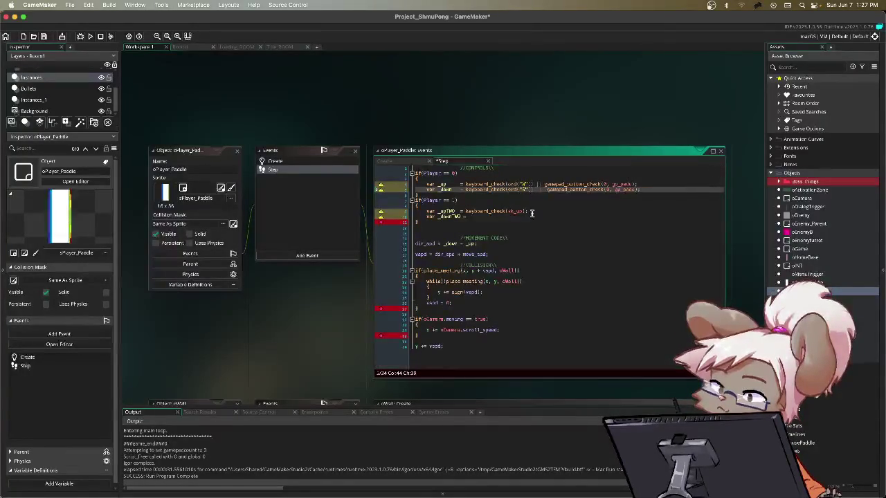
click(533, 218)
key(super+v)
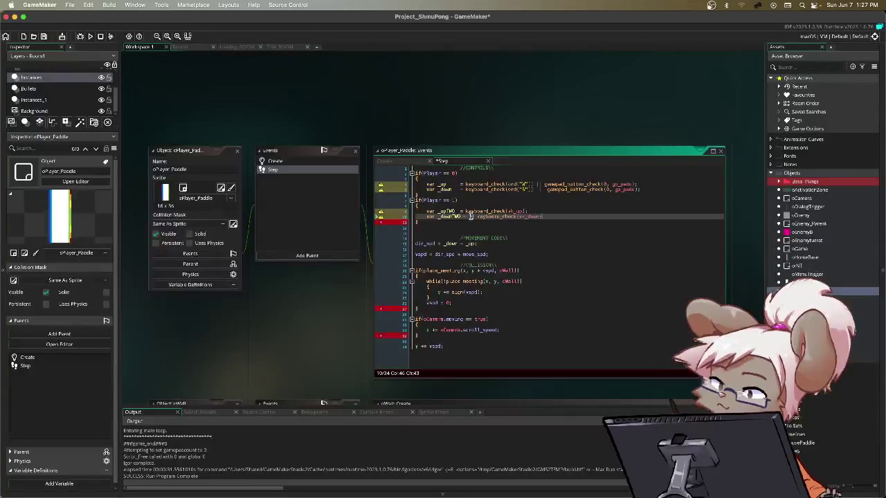
key(BackSpace)
key(BackSpace)
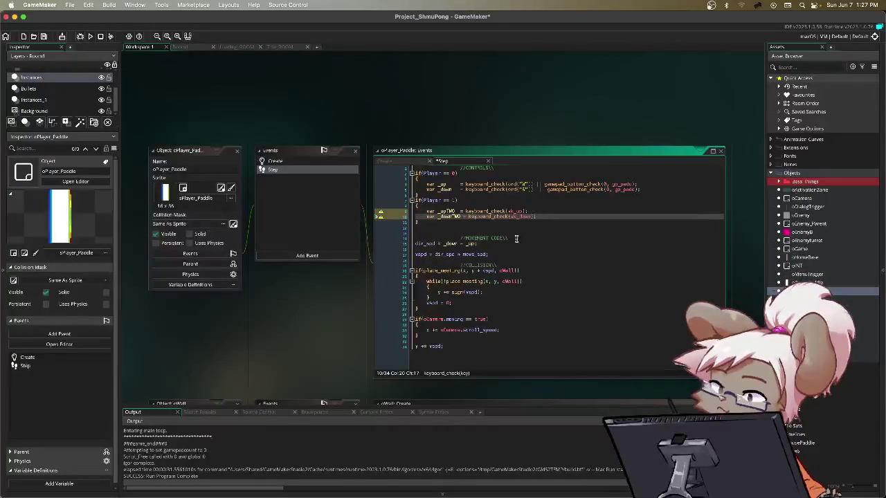
key(shift+End)
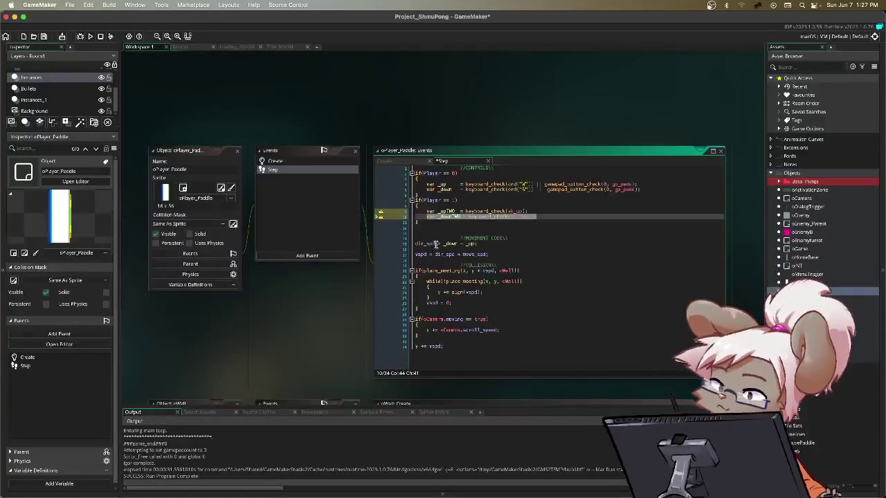
- Wrap the vspd movement line under MOVEMENT CODE in an if(Player == 0) { } block
click(514, 238)
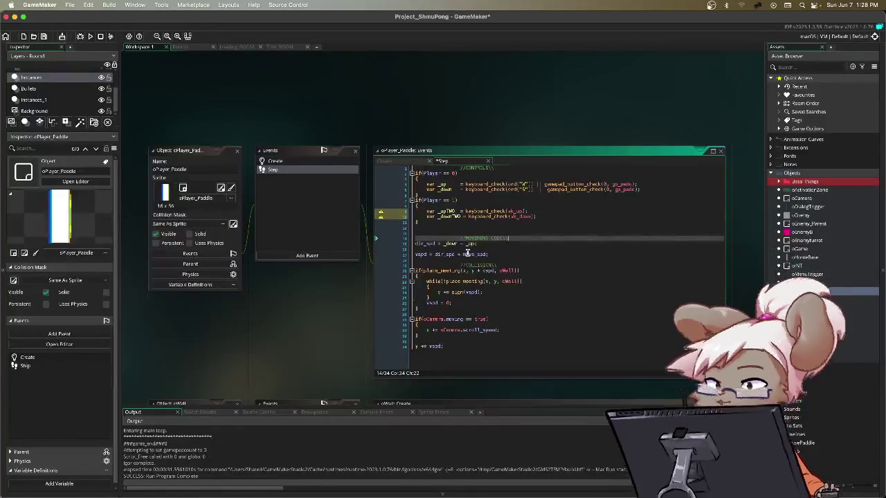
key(Return)
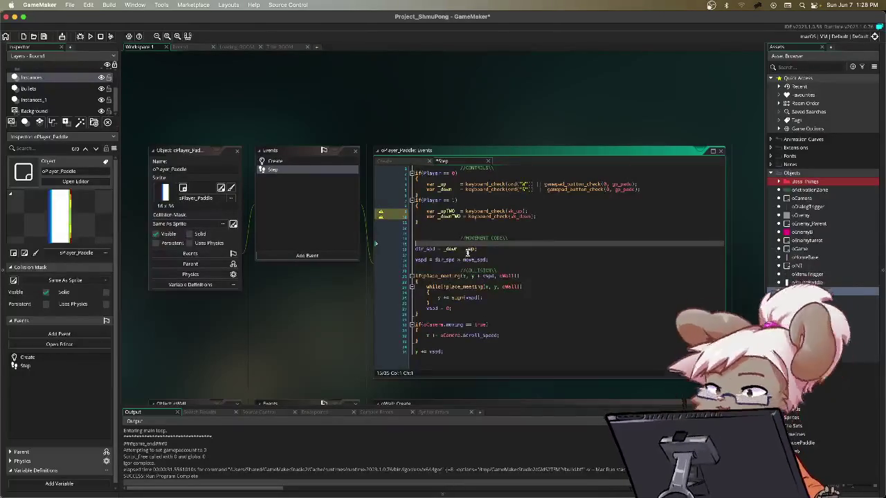
text(if()
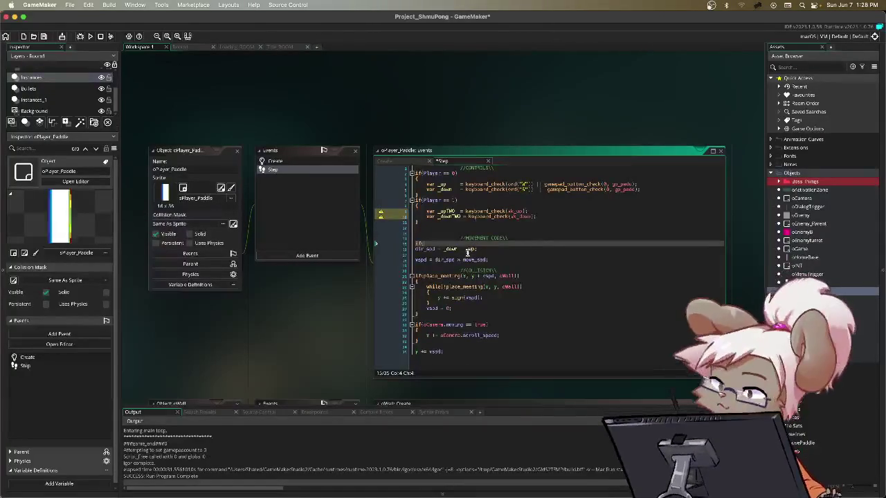
text(Player == 0)
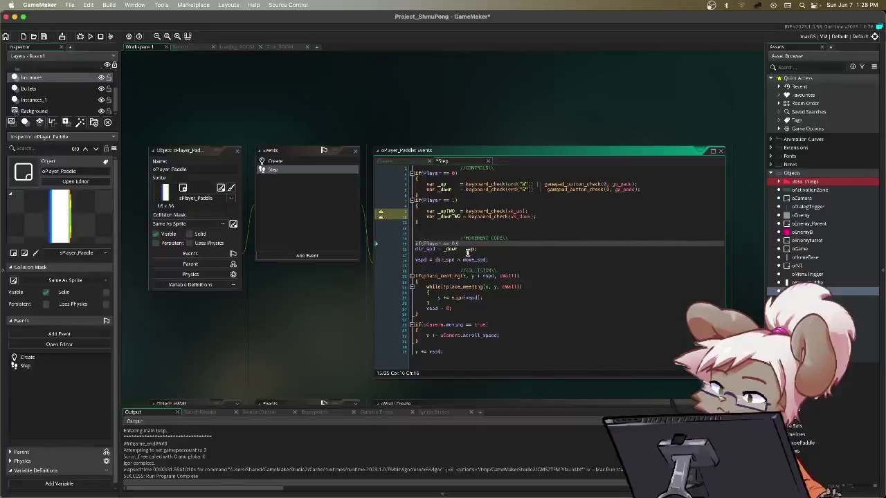
key(Return)
text({)
key(Down)
key(Down)
key(Tab)
key(Return)
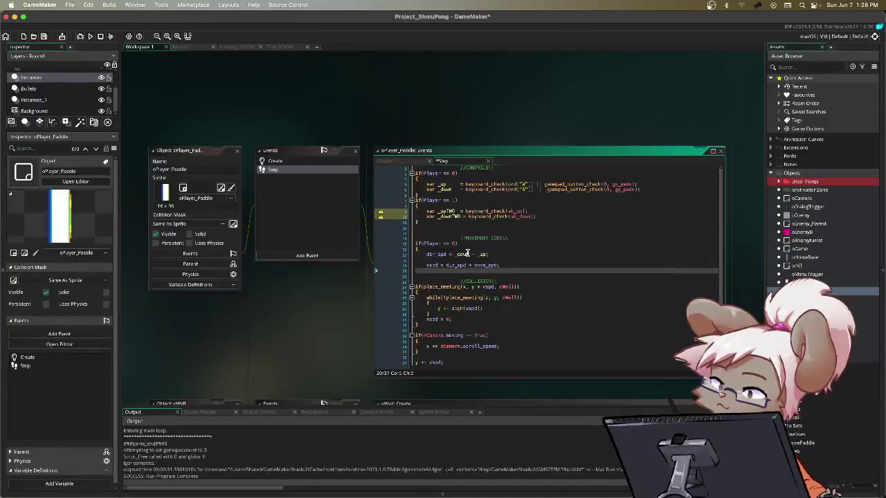
text(})
key(Return)
text(if(Play)
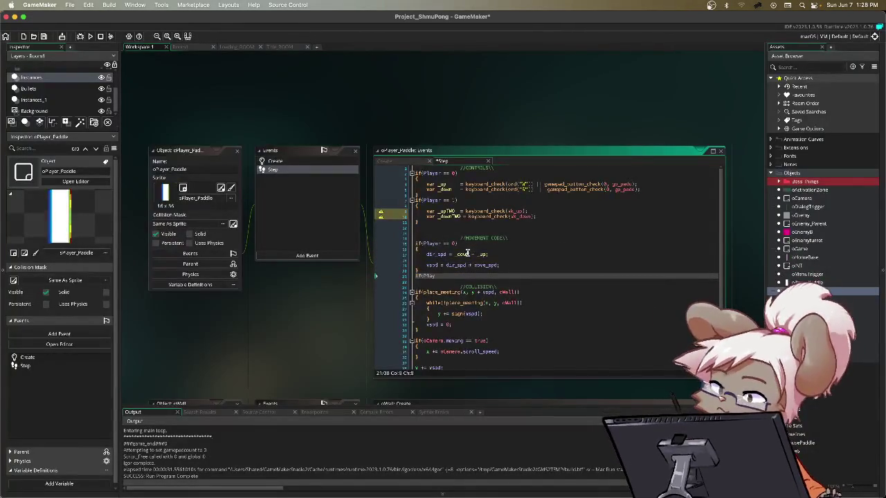
- Add an if(Player == 1) block with dir_spd = _downTWO - _upTWO and its vspd line
text(er == 1))
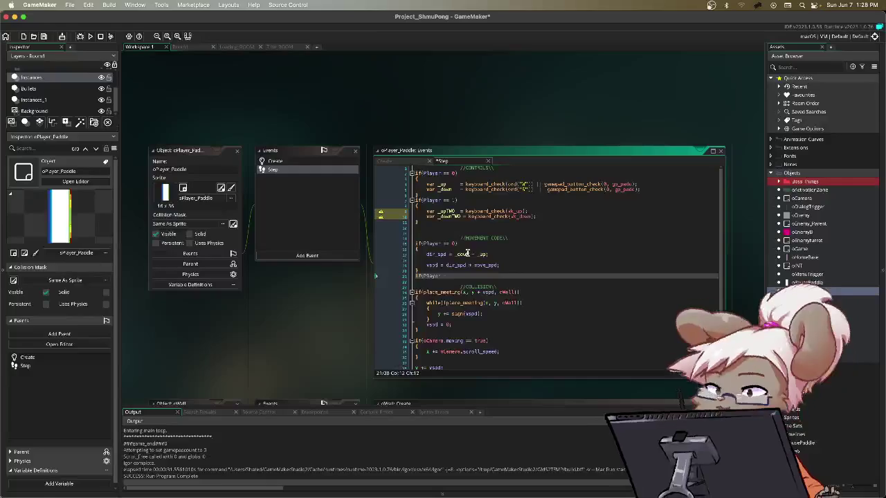
key(Return)
text({)
key(Return)
key(Return)
text(})
key(Up)
text(di)
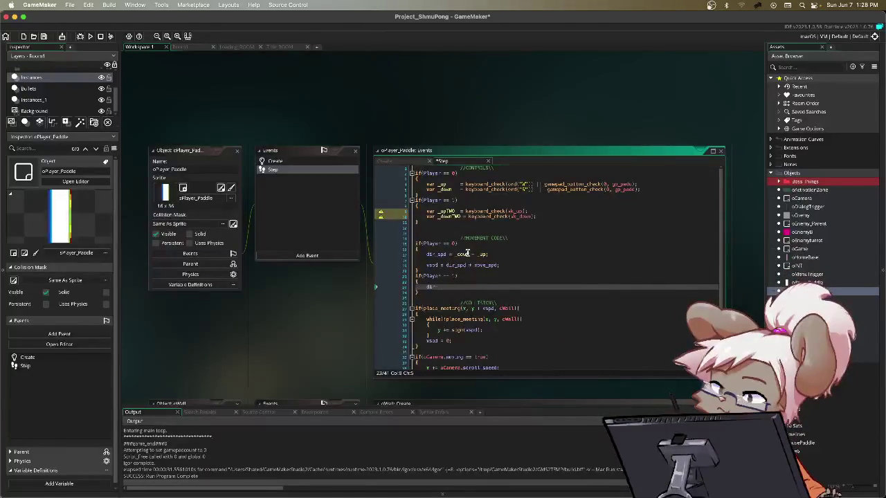
text(r_spd = )
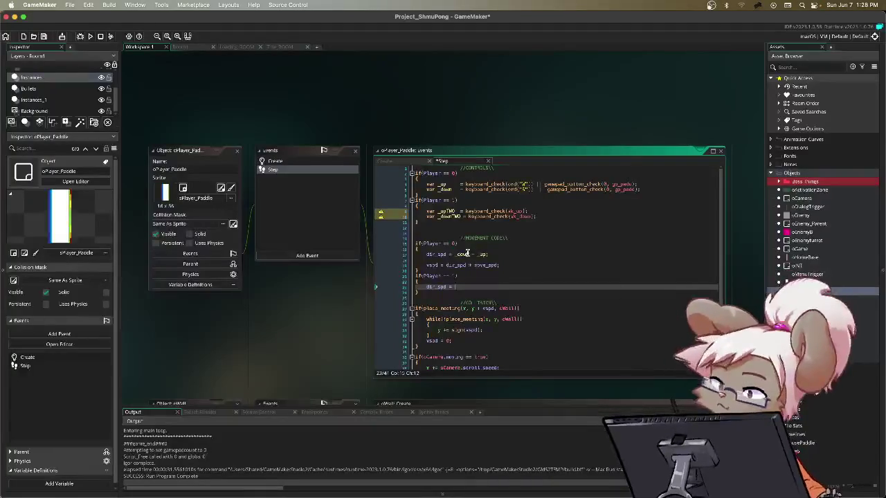
text(_down)
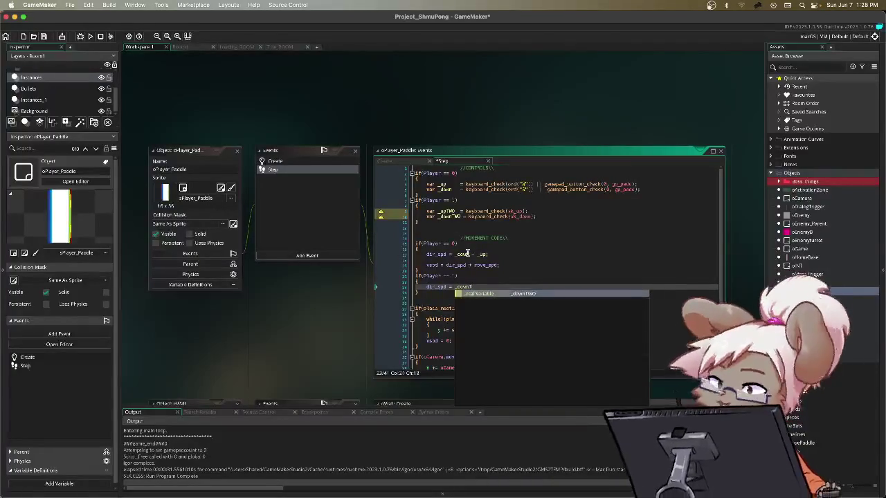
key(Return)
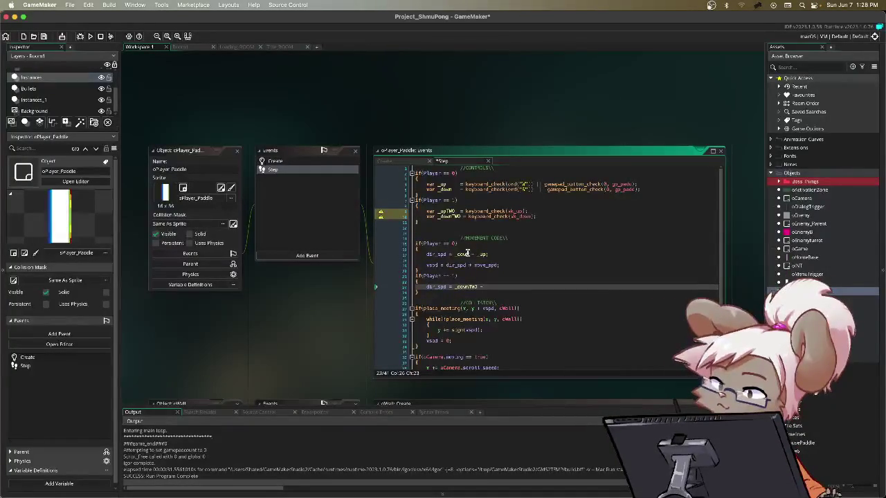
text( _upTWO;)
key(Return)
key(Return)
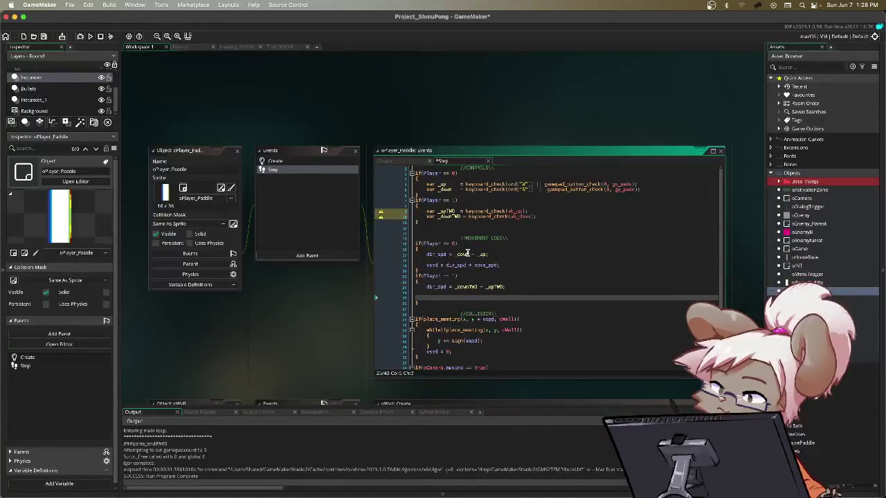
text(vspd = dir_)
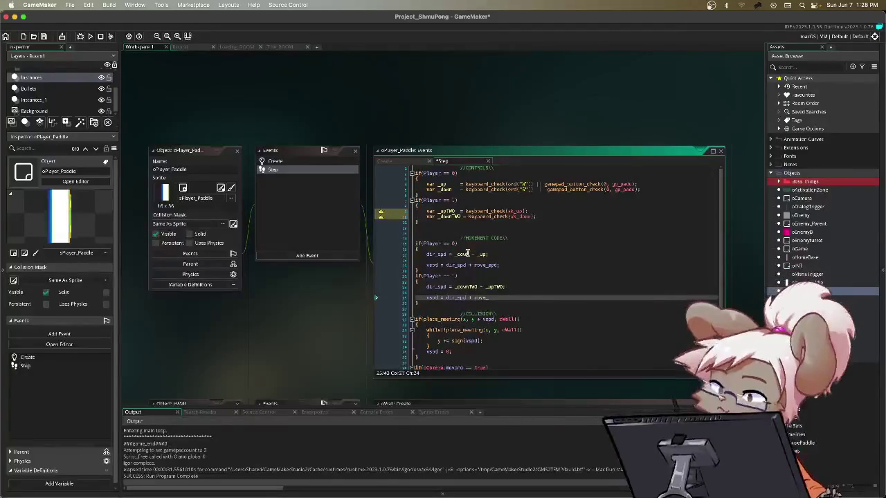
text(spd;)
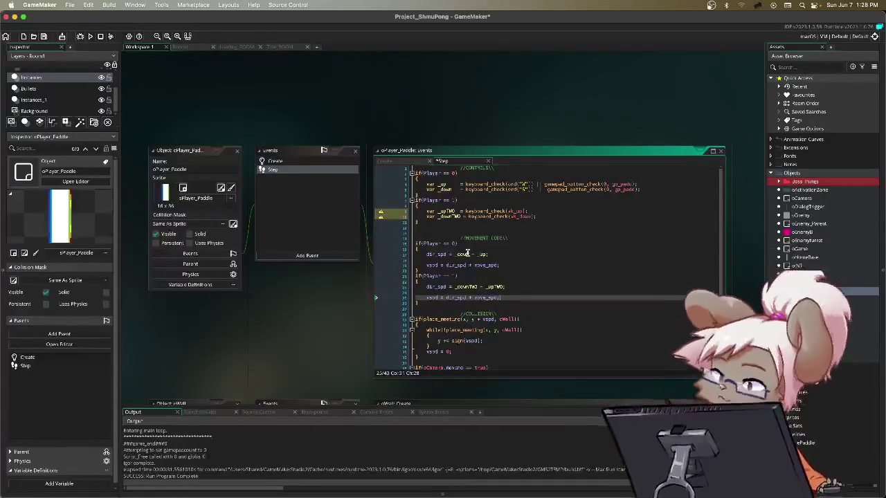
scroll(495, 245, down, 2)
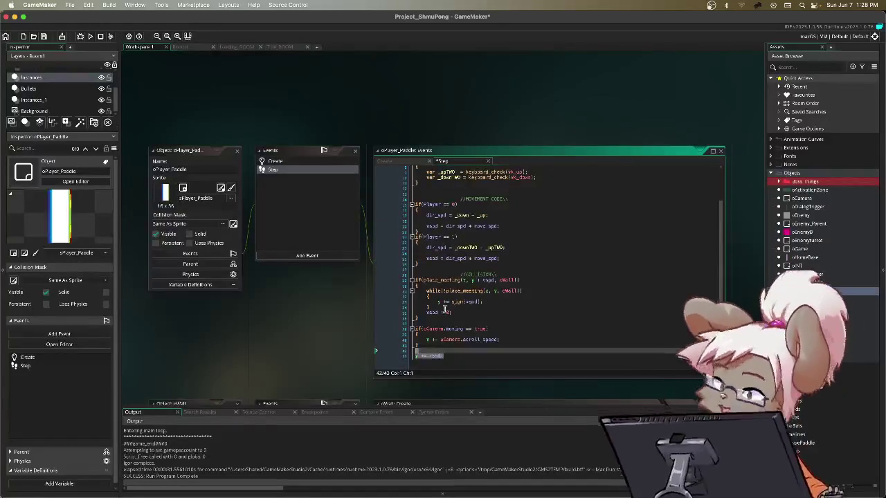
- Highlight the collision, both players' speed and vspd lines, then save and run with F5
drag(458, 302, 416, 279)
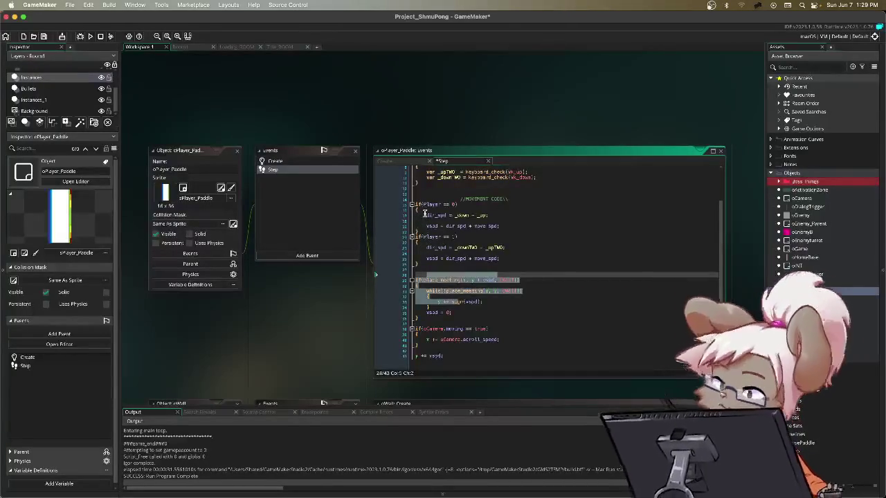
drag(425, 215, 509, 229)
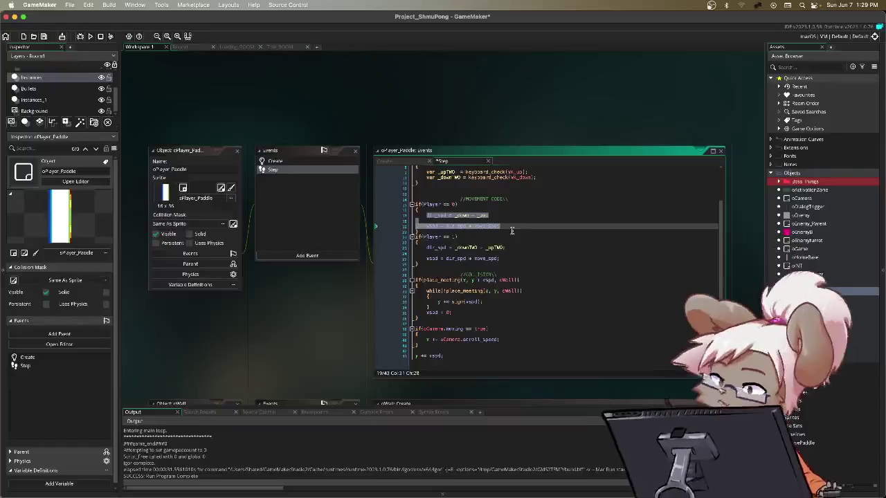
drag(423, 241, 503, 256)
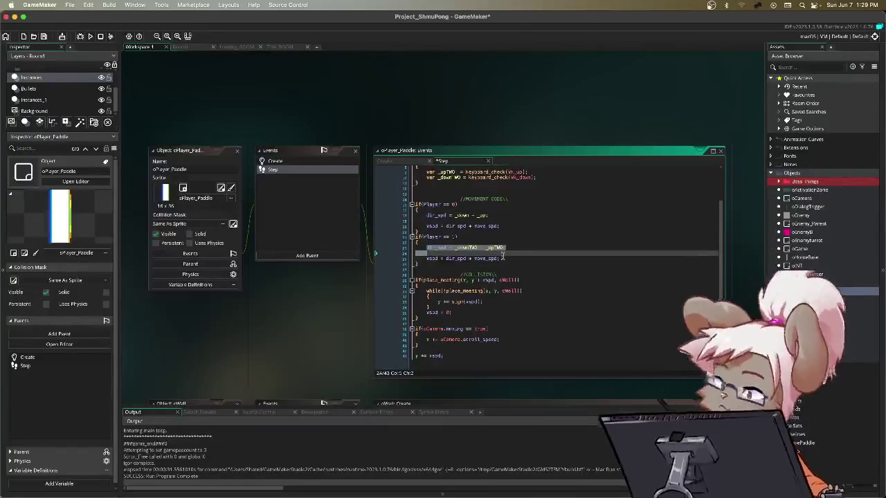
drag(425, 313, 465, 312)
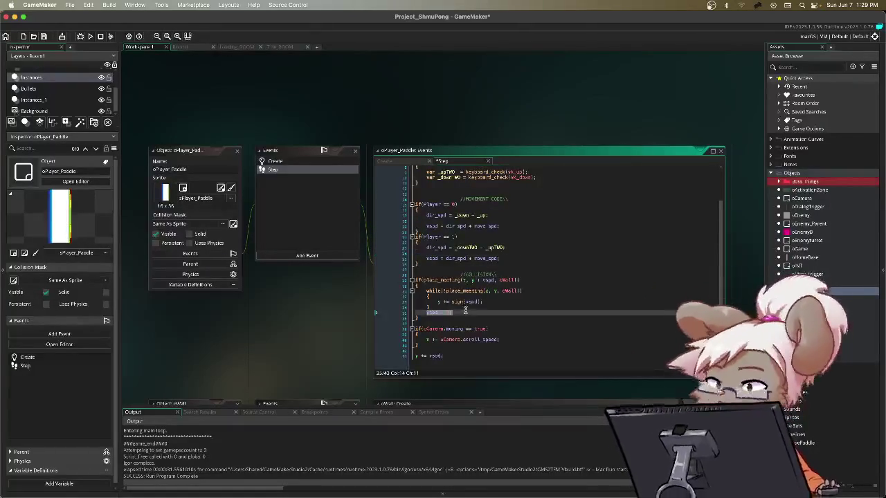
drag(443, 356, 414, 356)
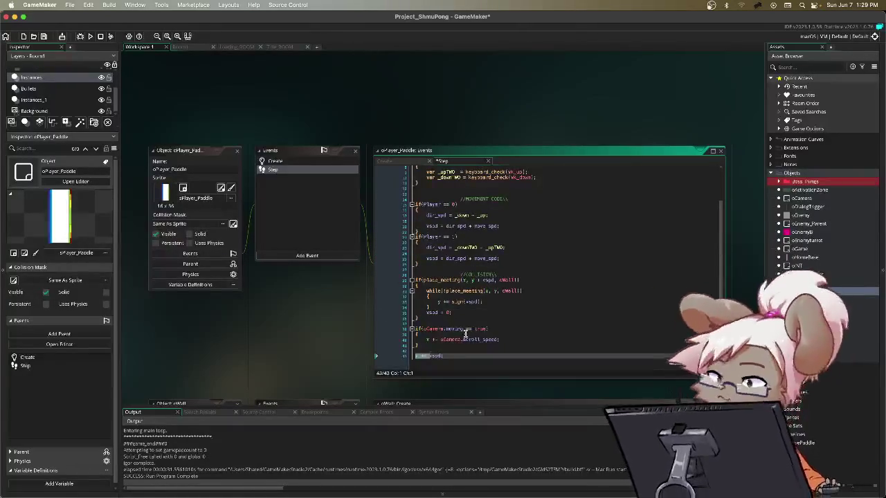
key(F5)
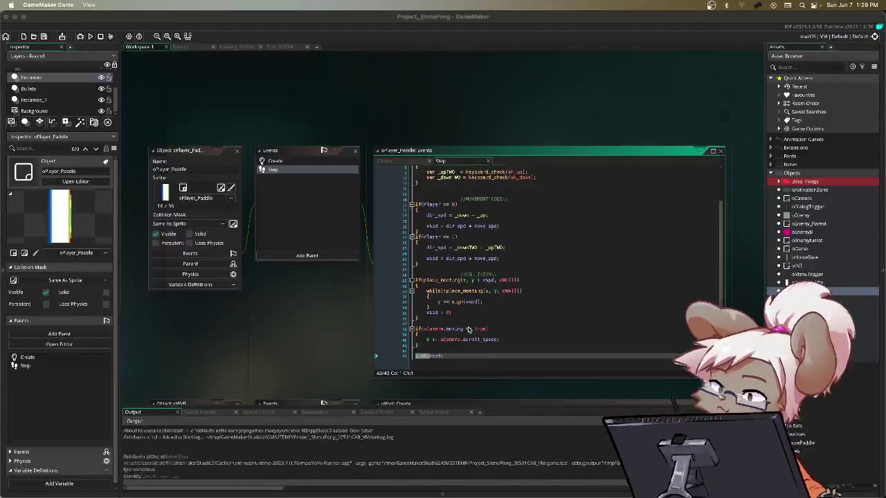
key(Up)
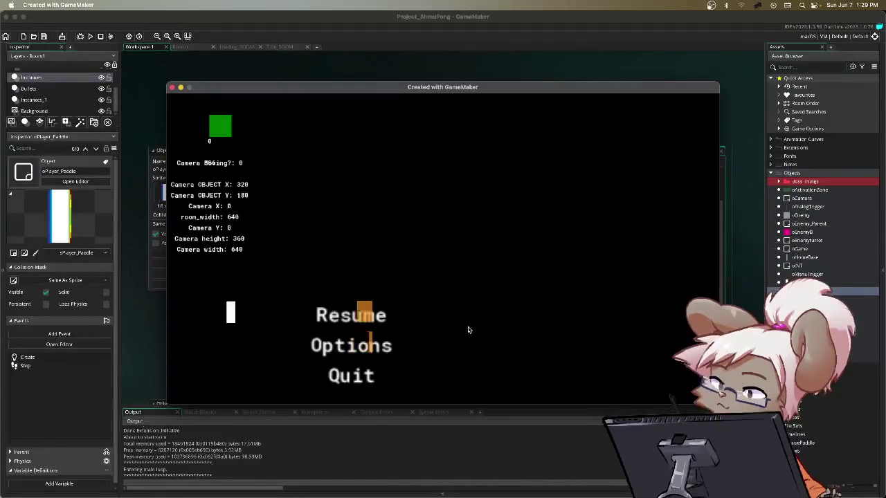
key(Return)
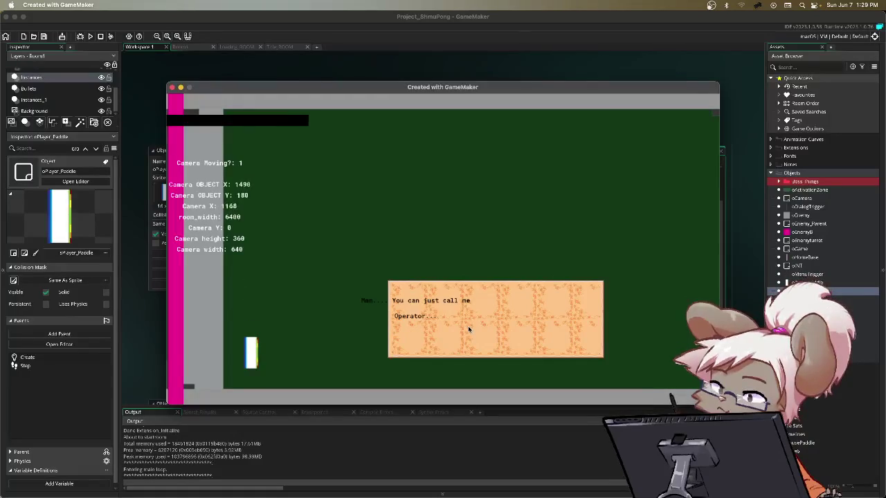
key(Escape)
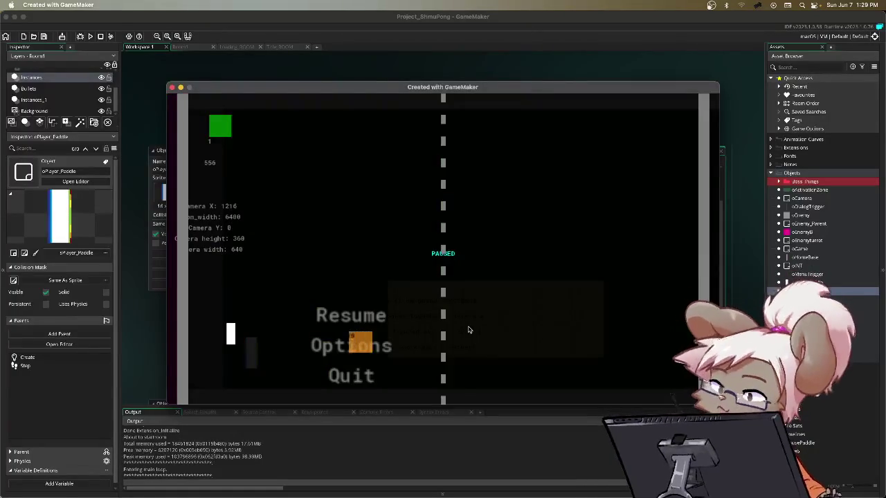
key(r)
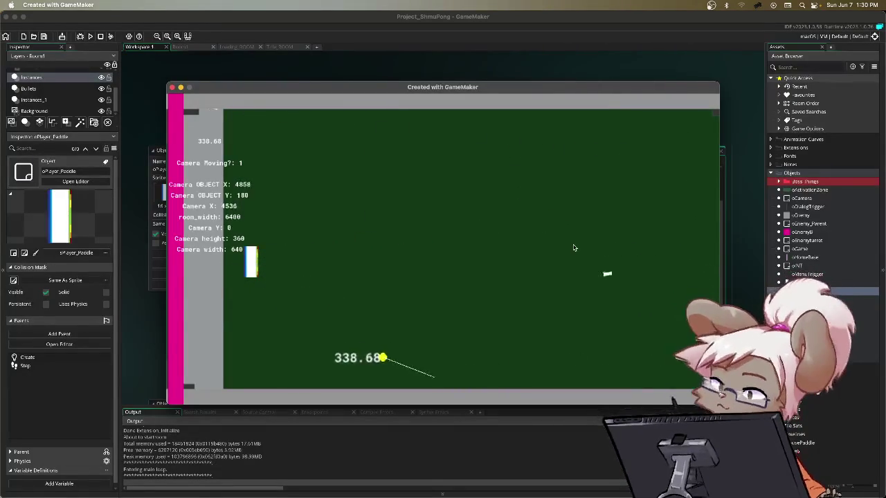
key(Escape)
key(Down)
key(Down)
key(Return)
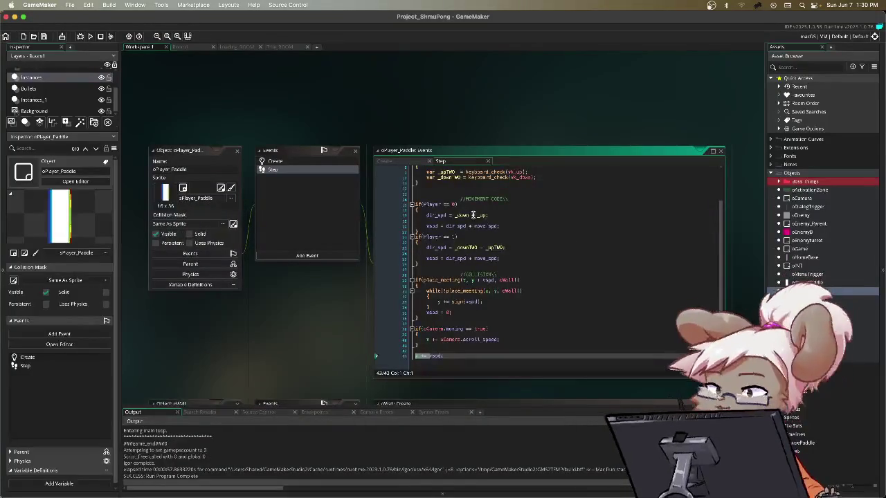
- Open oPongBall's Step code and go to the down-shot direction value in the shooting blocks
double_click(806, 452)
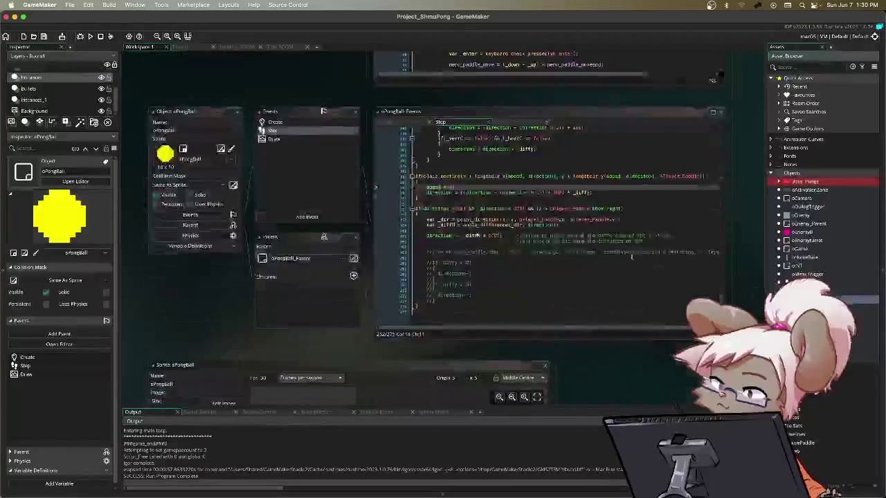
scroll(484, 203, up, 20)
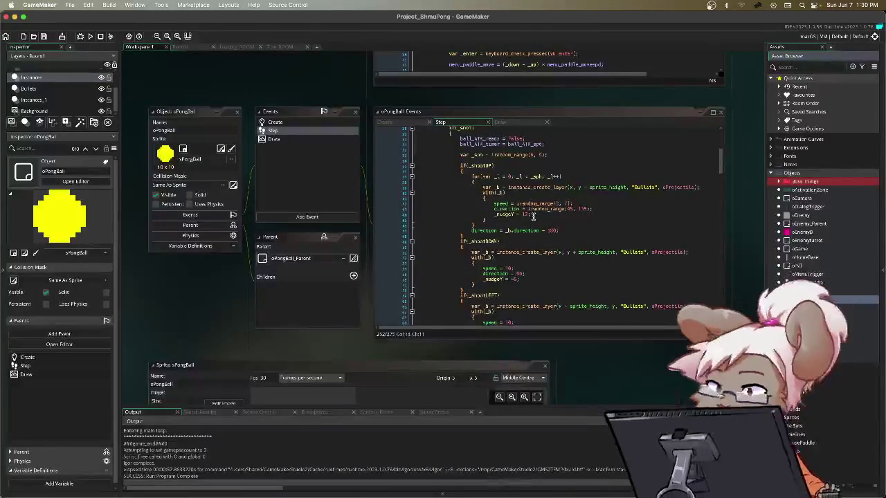
scroll(533, 217, down, 3)
scroll(533, 216, down, 10)
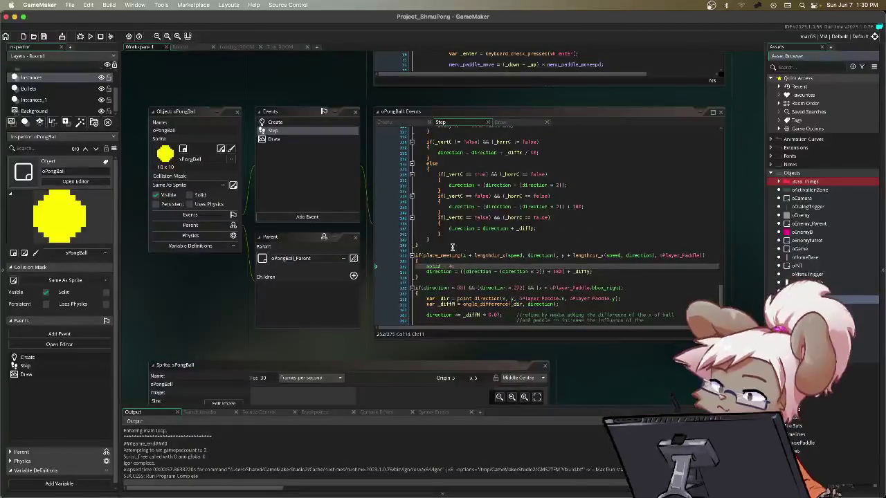
scroll(541, 243, up, 15)
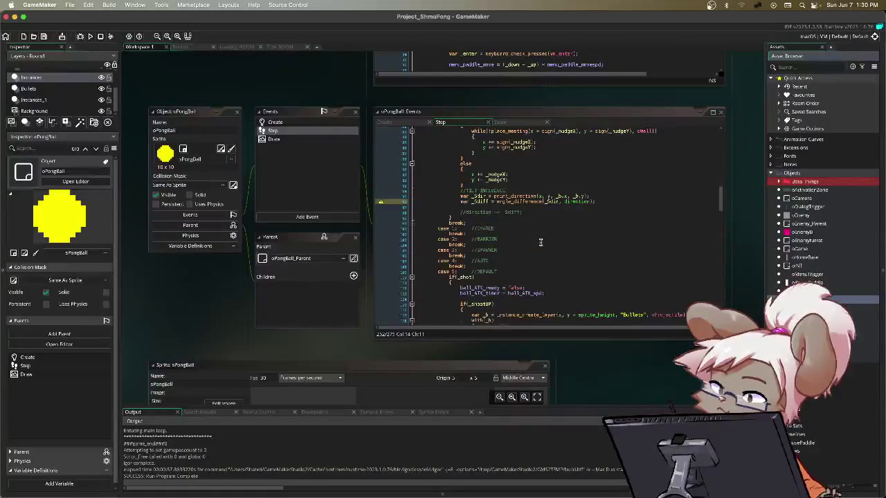
scroll(541, 242, down, 15)
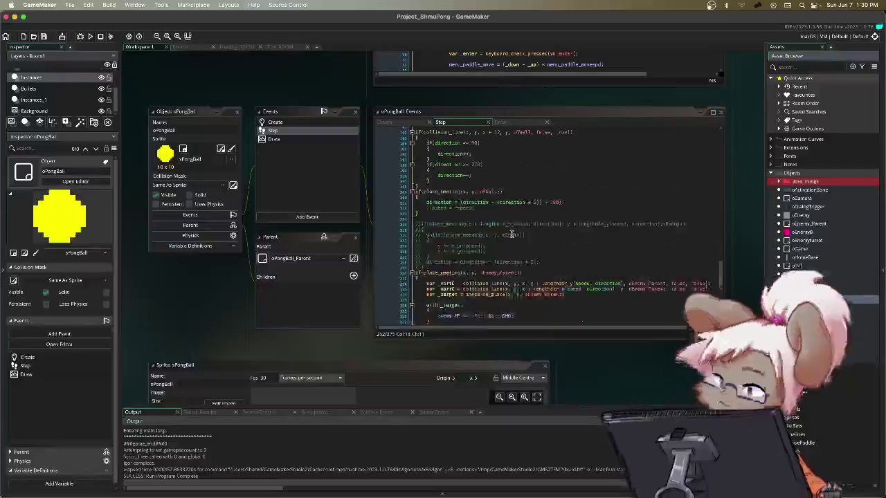
scroll(484, 230, down, 5)
scroll(484, 229, up, 15)
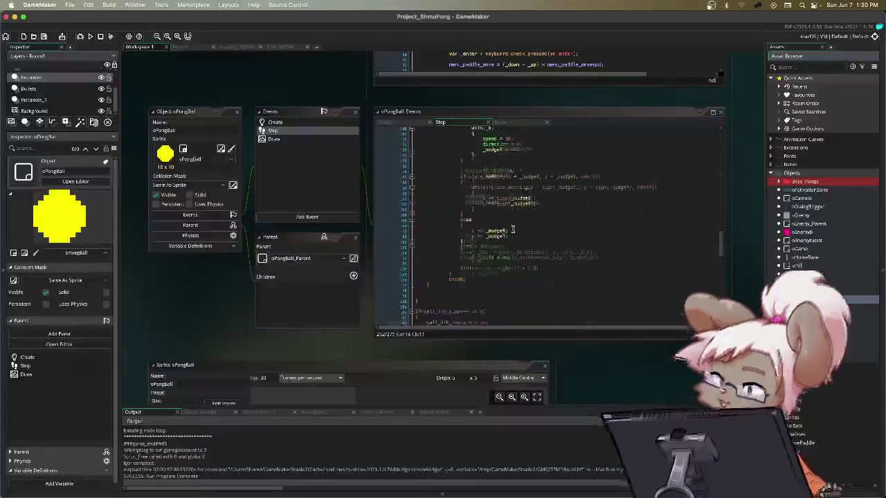
scroll(498, 207, up, 5)
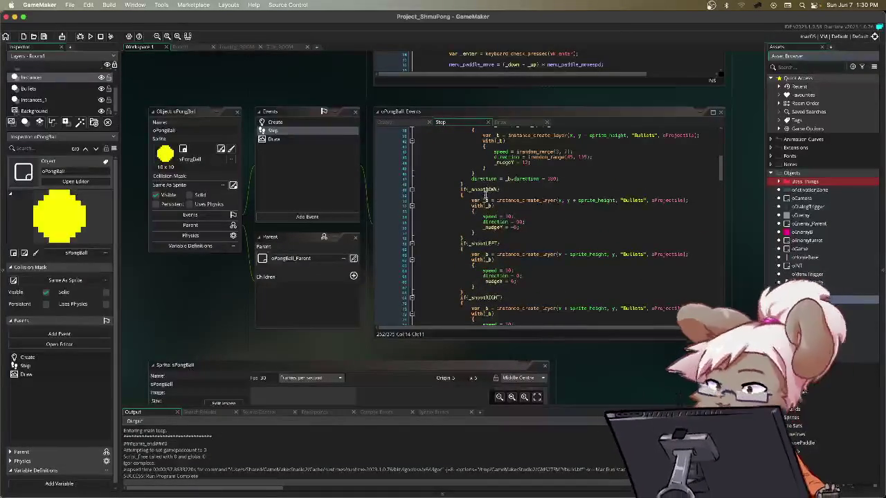
scroll(497, 198, up, 3)
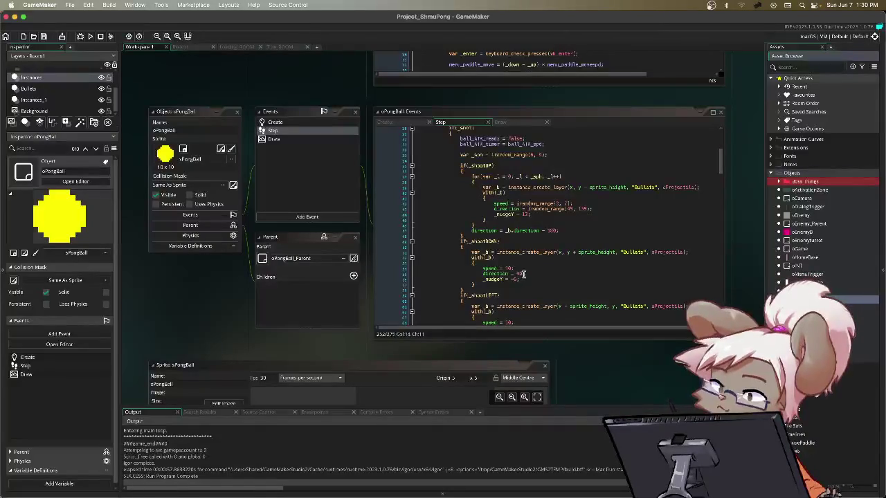
click(557, 274)
- Change the shootDOWN direction to 270, shootLEFT to 90, and edit the shootRIGHT direction
key(BackSpace)
key(BackSpace)
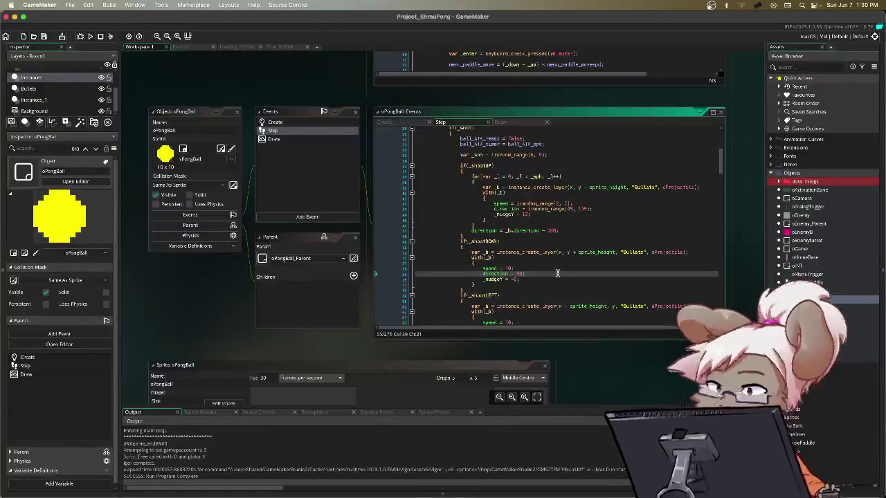
text(27)
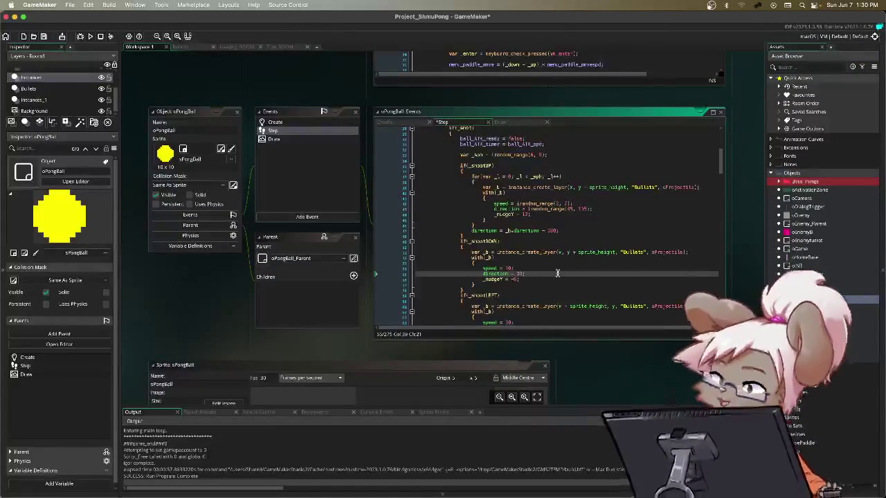
text(0)
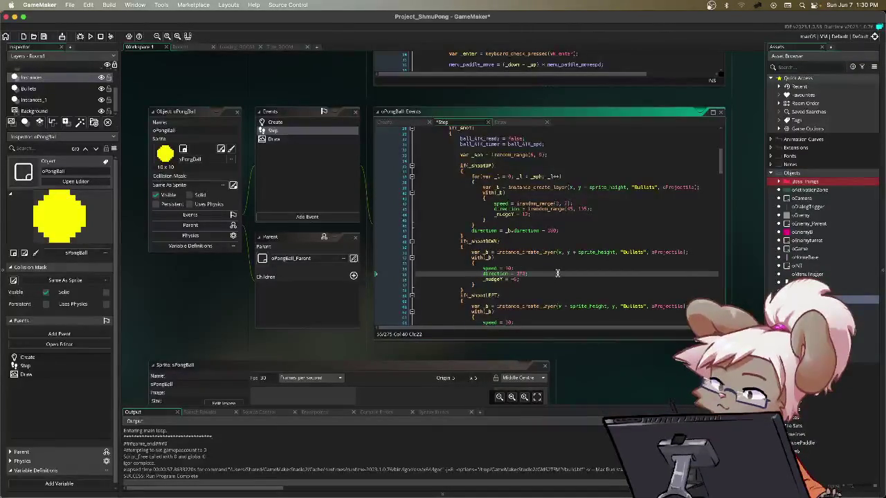
key(Down)
key(Down)
key(Down)
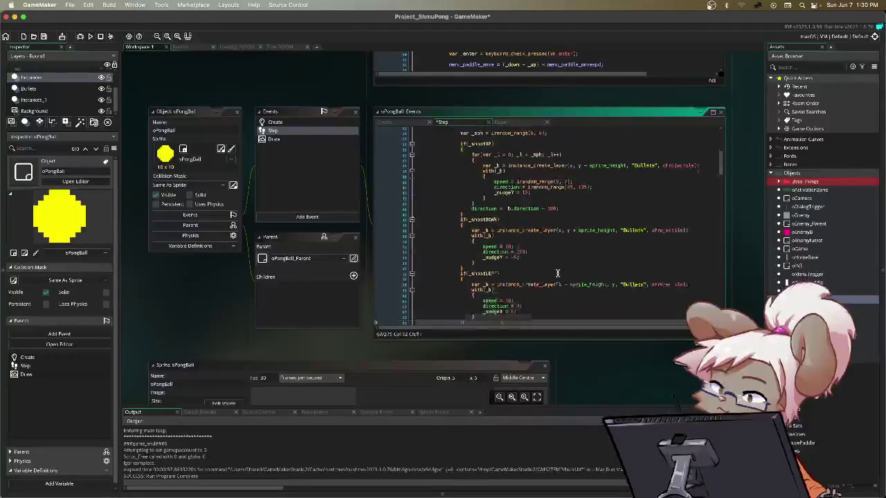
key(Up)
key(Up)
key(Up)
text(9)
key(Down)
key(Down)
key(Down)
text(18)
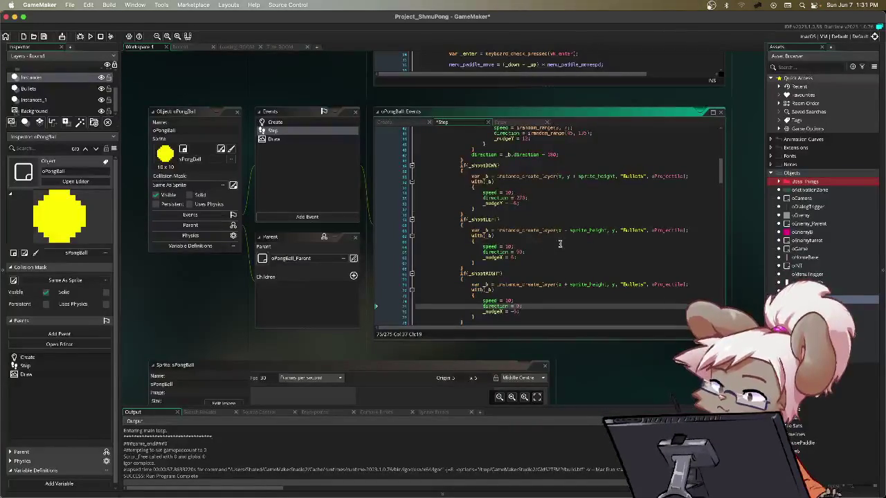
- Indent the body of the shootDOWN block by one level
scroll(571, 236, up, 1)
scroll(571, 236, up, 2)
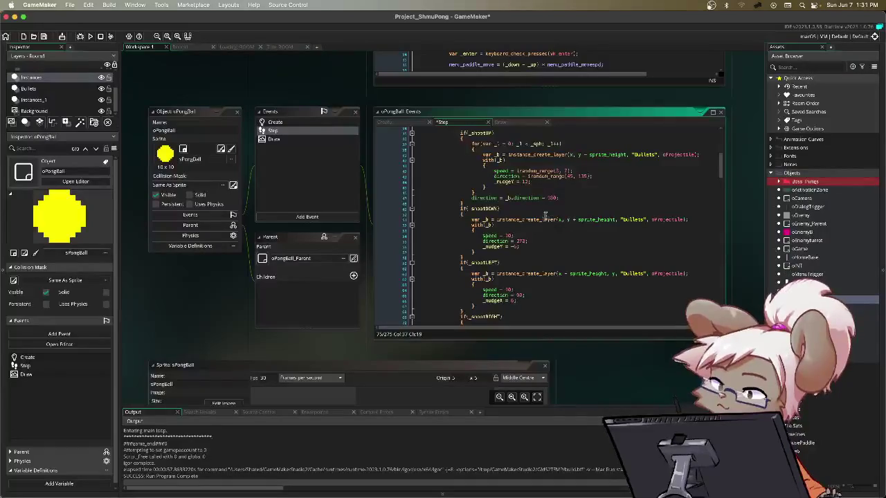
drag(472, 144, 562, 144)
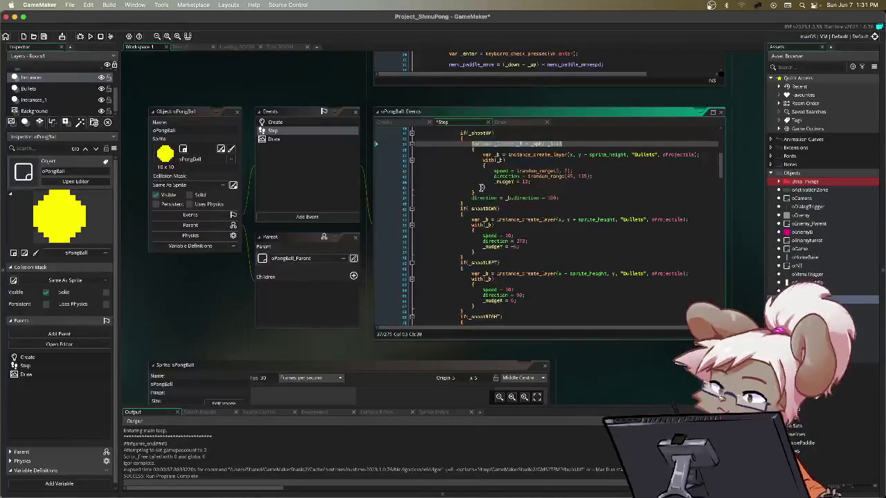
mouse_move(472, 220)
mouse_down()
mouse_move(484, 231)
mouse_move(484, 311)
mouse_move(485, 267)
mouse_move(471, 250)
mouse_up()
key(Tab)
key(Tab)
scroll(496, 281, down, 5)
- Copy shootUP's for loop header and wrap the shootDOWN bullet code in it
scroll(489, 244, up, 7)
click(495, 258)
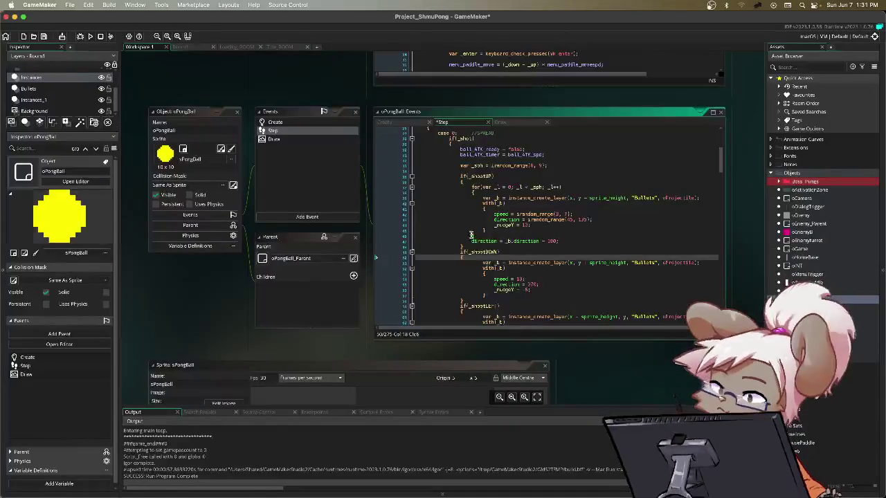
click(562, 187)
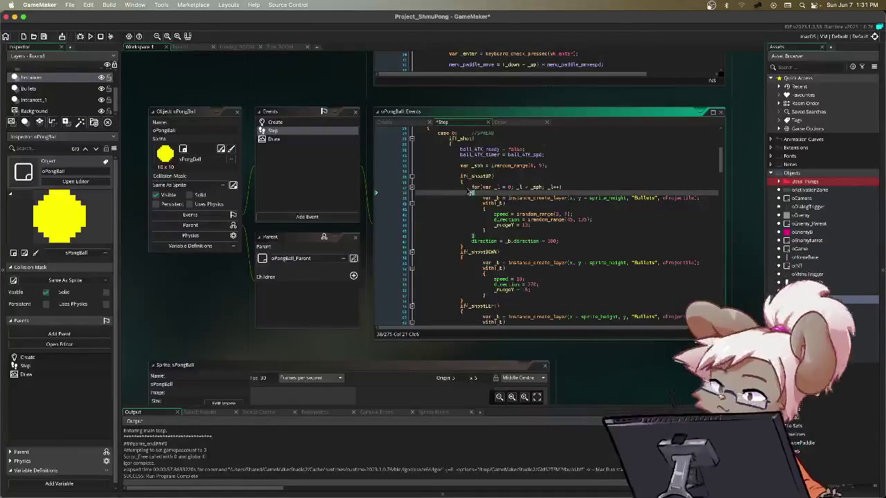
drag(562, 187, 470, 189)
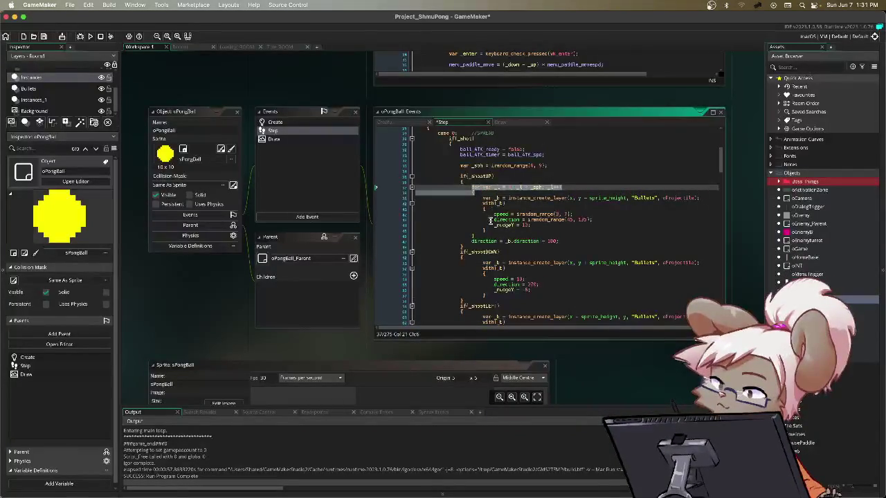
click(478, 257)
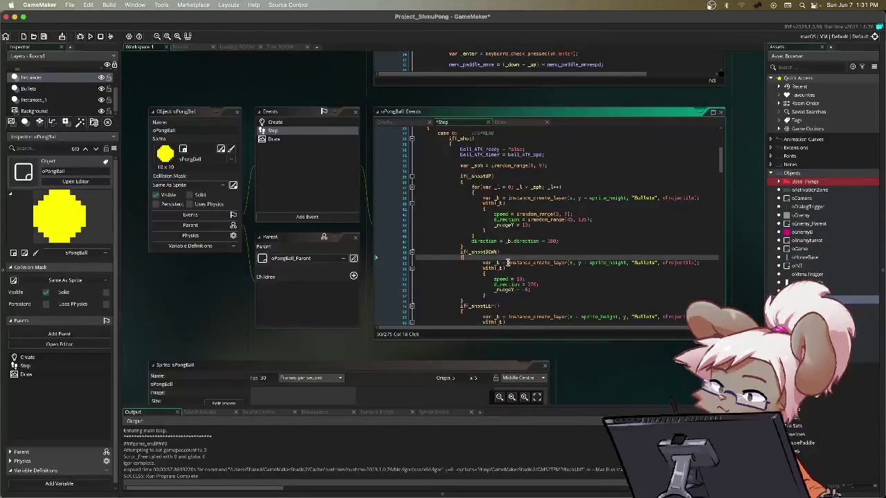
key(super+v)
key(super+z)
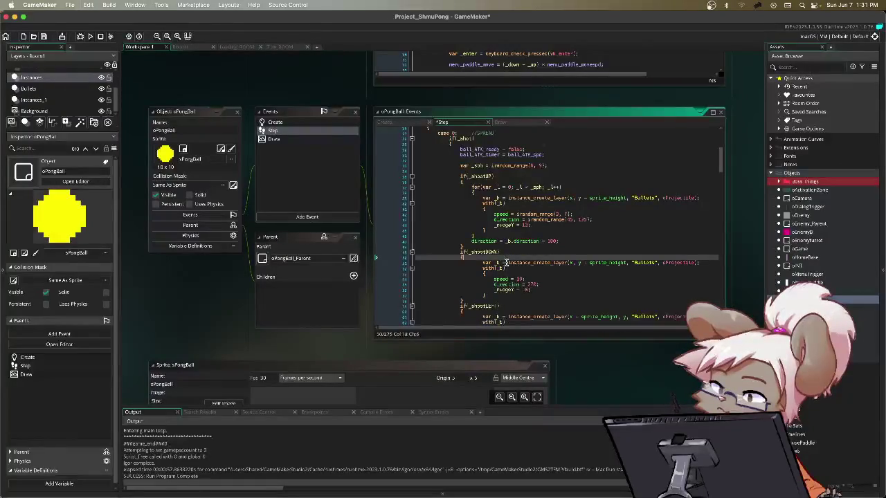
key(super+v)
key(Return)
text({)
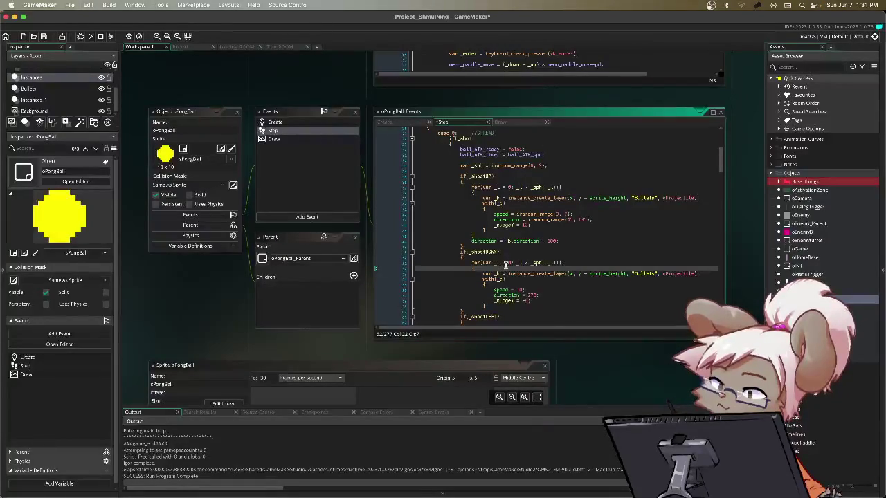
click(499, 288)
key(Return)
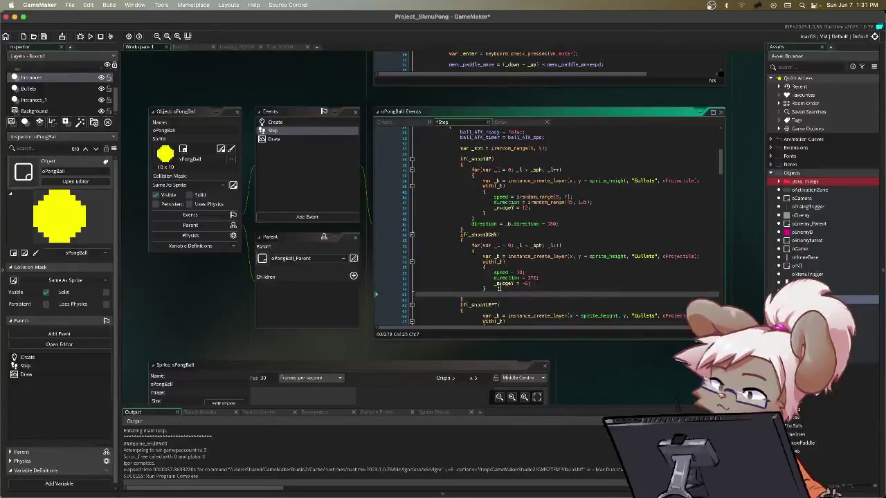
- Paste the same loop header into the shootLEFT block around its bullet code
scroll(499, 288, down, 3)
click(497, 260)
key(Return)
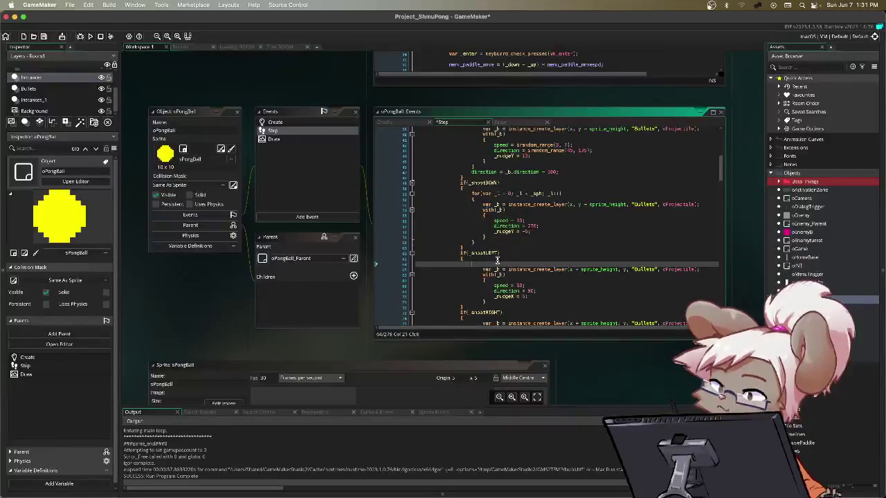
key(ctrl+v)
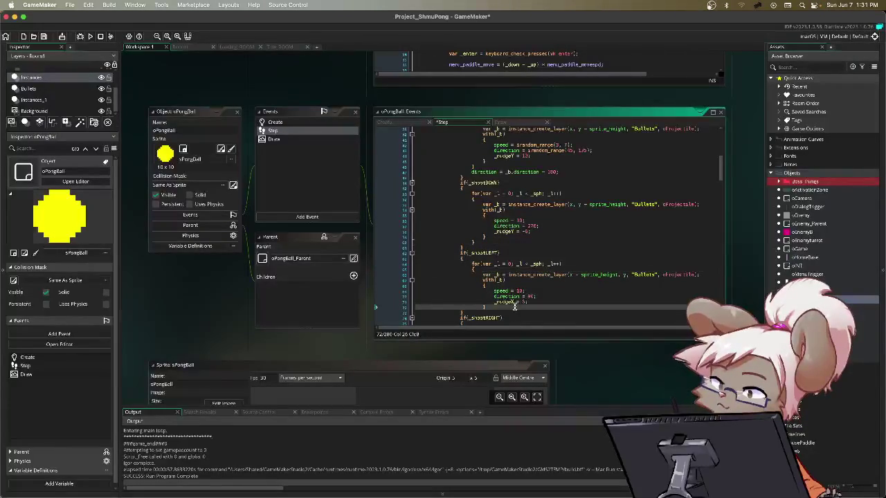
click(514, 306)
key(Return)
- Wrap the shootRIGHT bullet code in the loop header and close it with a brace
scroll(514, 305, down, 3)
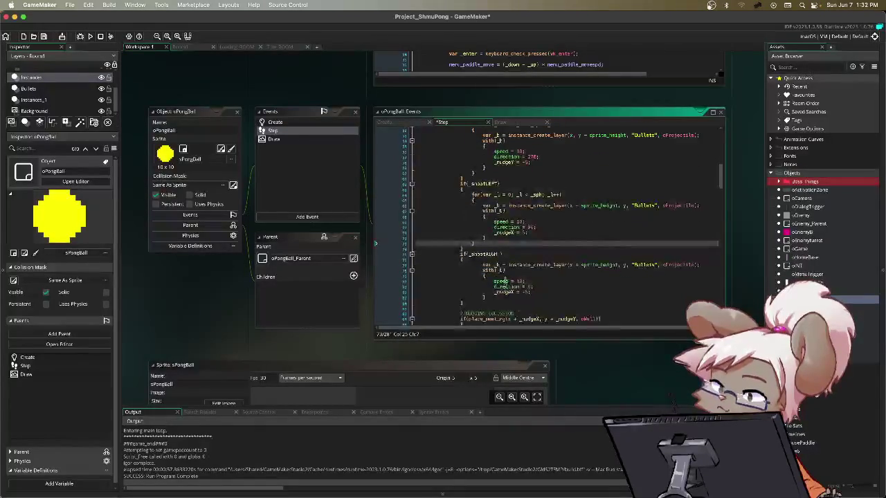
click(503, 260)
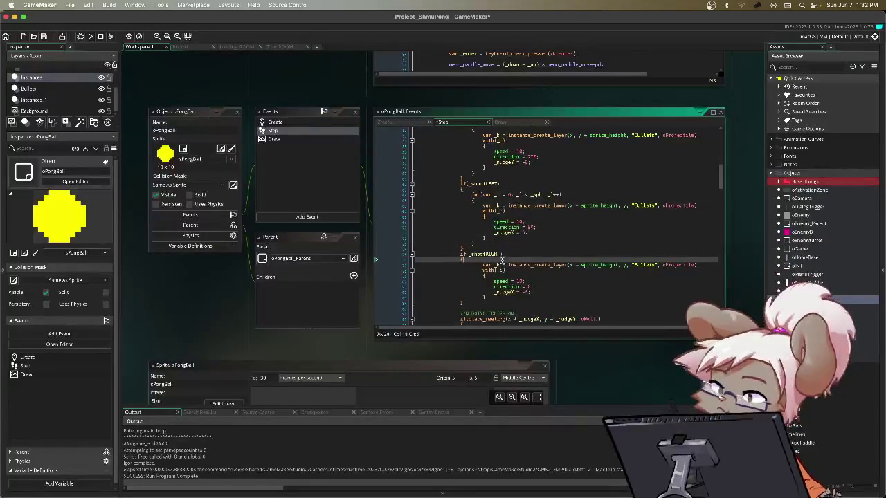
key(Return)
key(ctrl+v)
click(507, 309)
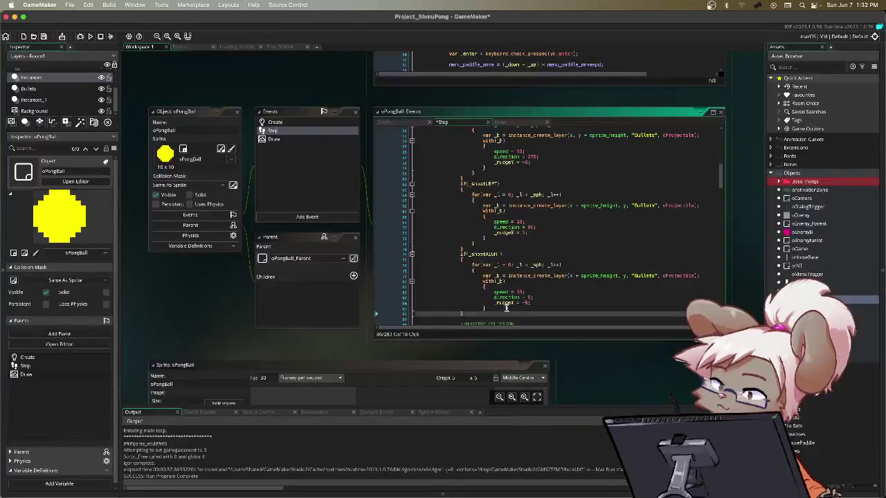
key(Return)
text(})
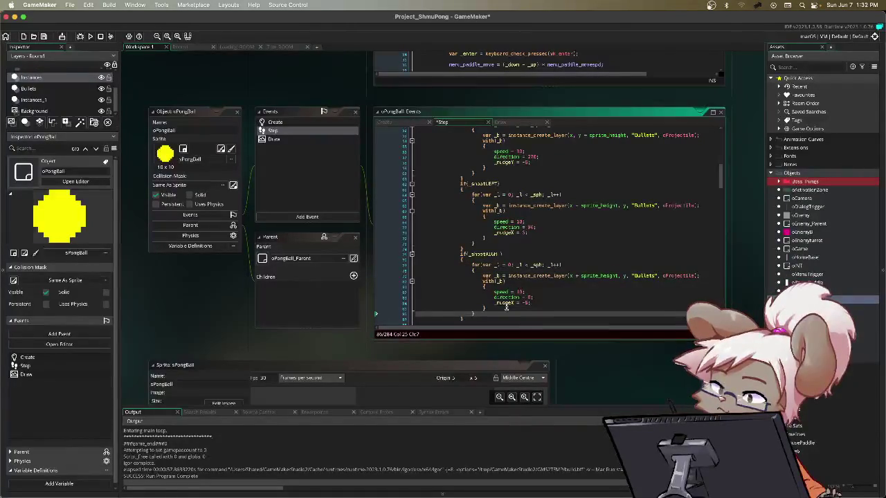
scroll(507, 310, down, 1)
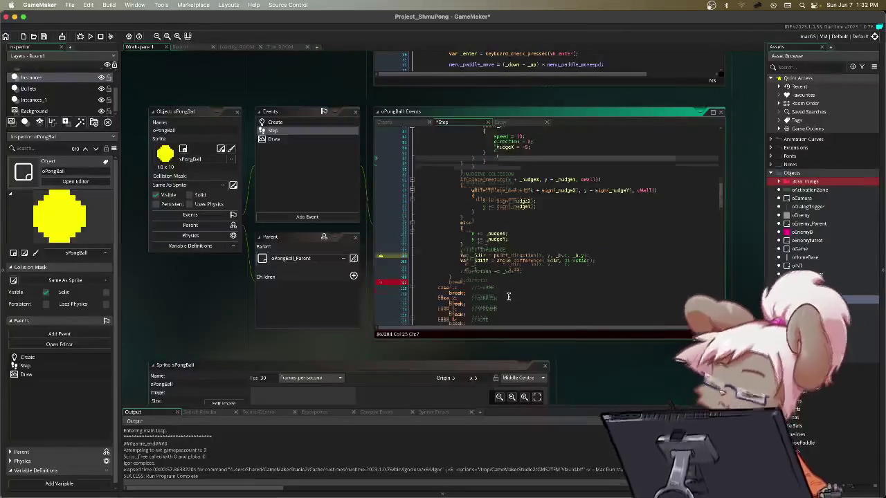
- Replace shootDOWN's fixed speed 10 with random_range(3, 7)
scroll(508, 296, up, 7)
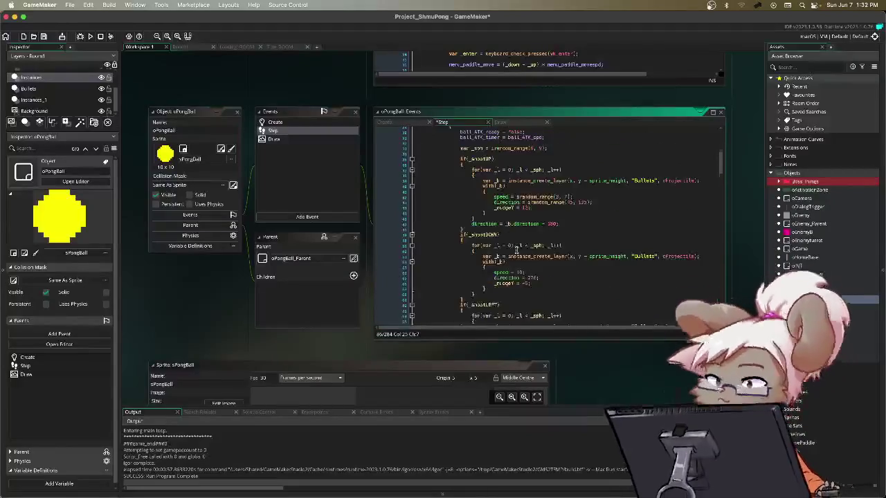
scroll(542, 248, down, 1)
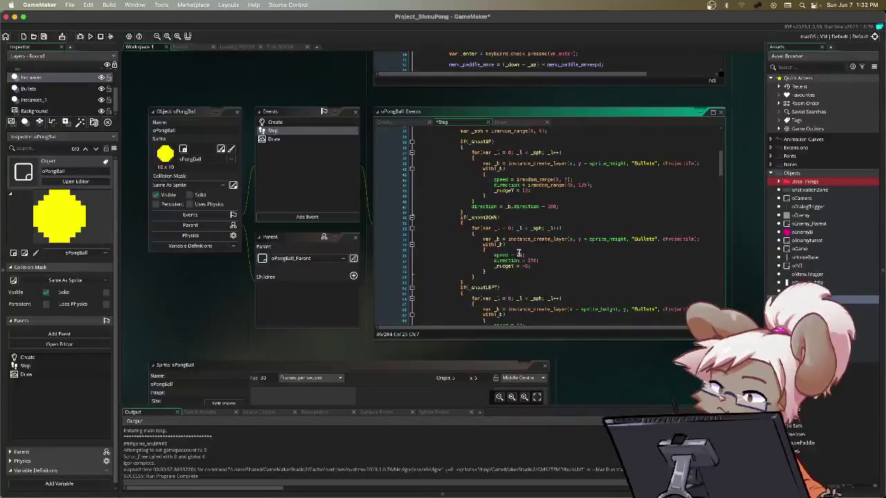
click(520, 255)
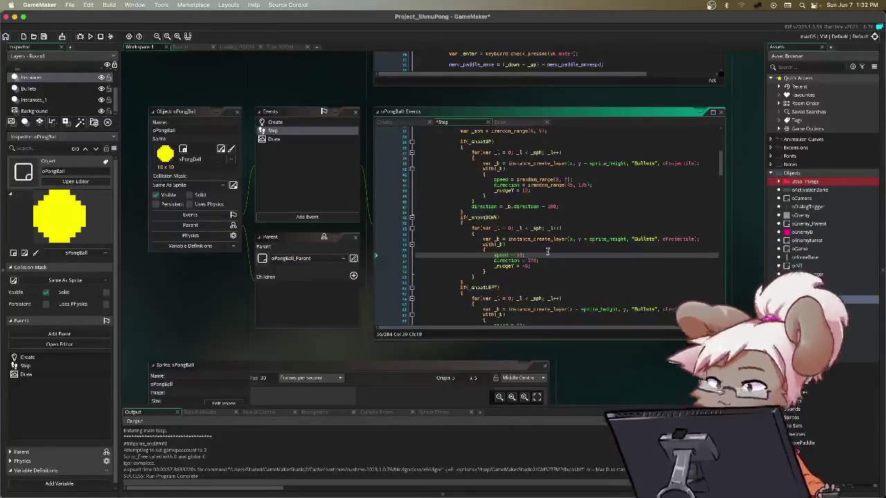
key(BackSpace)
key(BackSpace)
text(rand)
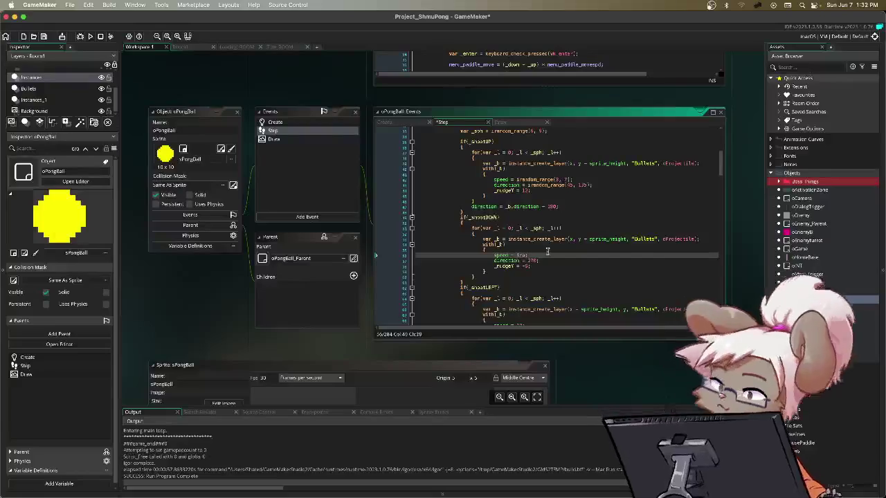
text(om_range)
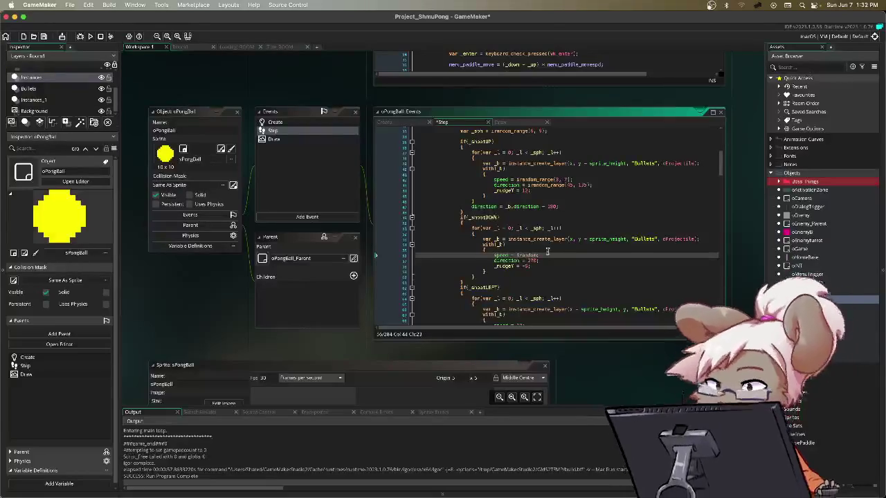
text(()
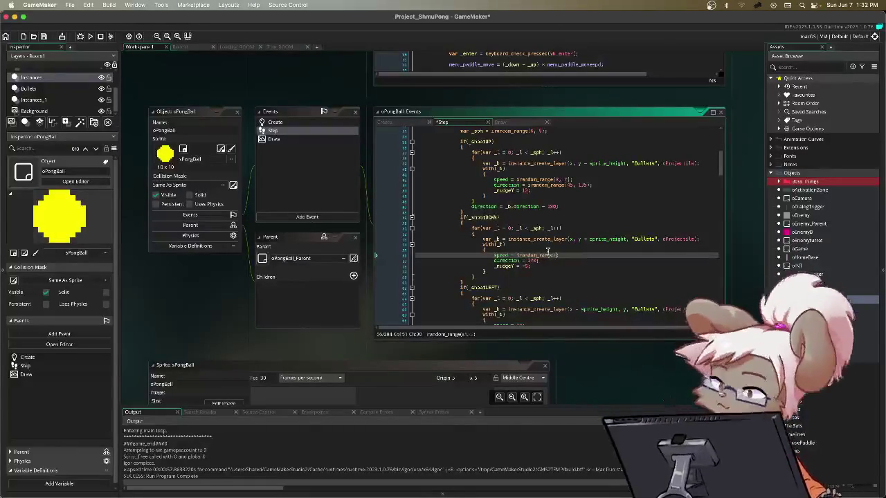
text(3, 7))
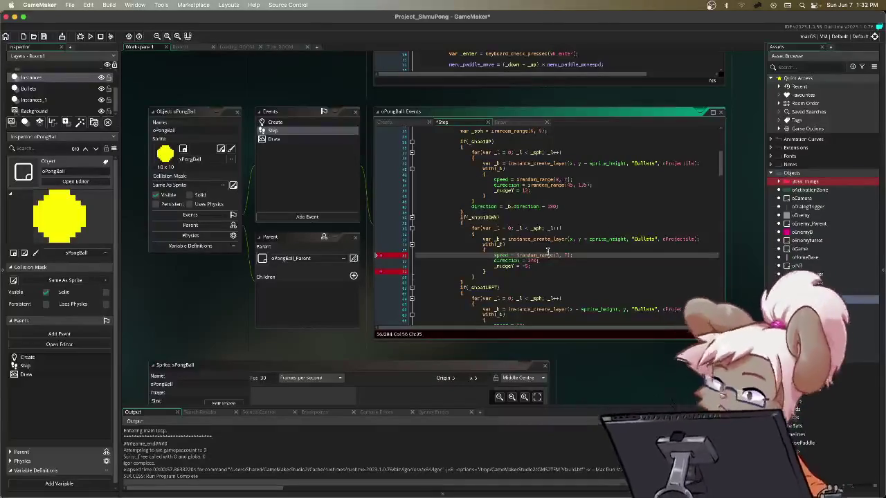
- Change shootDOWN's direction 270 to irandom_range(225, 315)
key(Down)
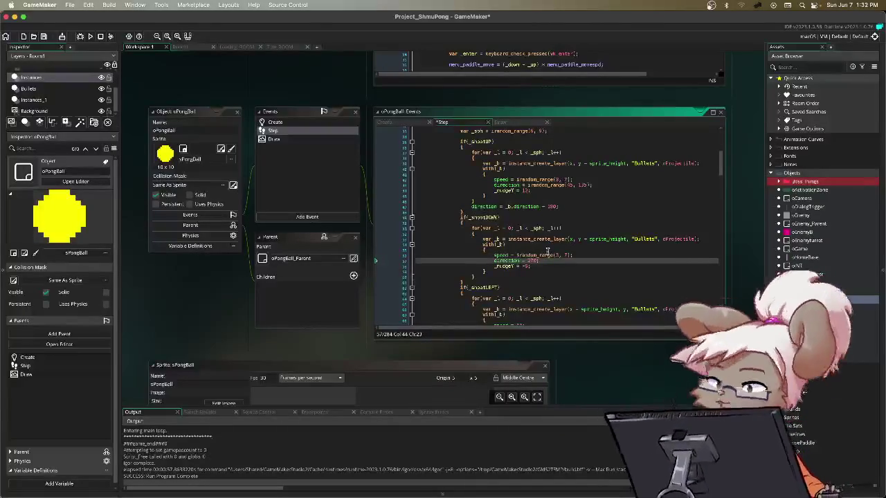
key(BackSpace)
key(BackSpace)
key(BackSpace)
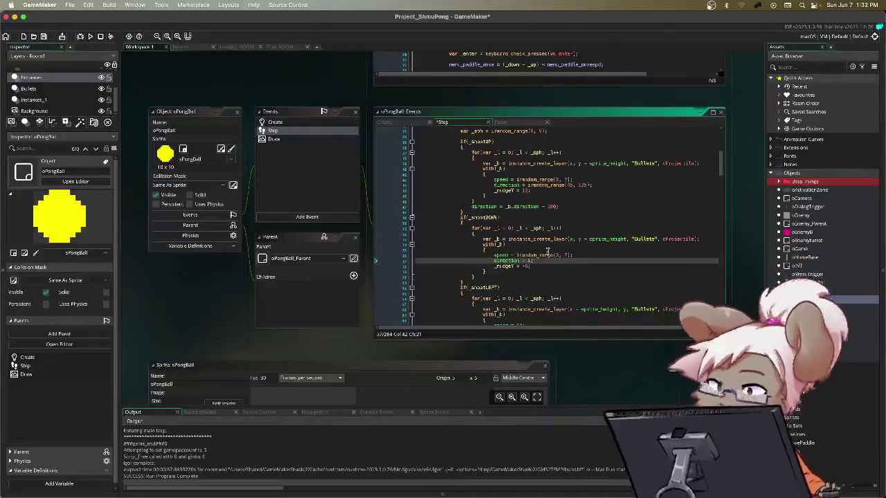
text(irandom)
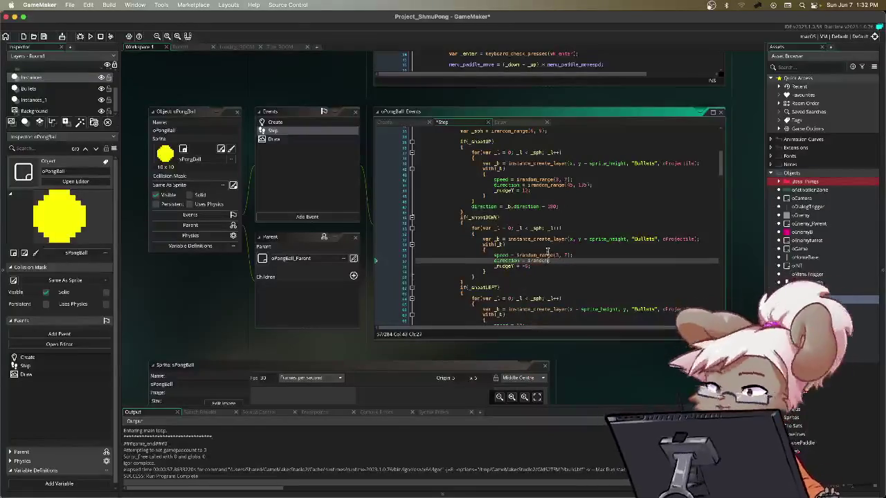
text(_range)
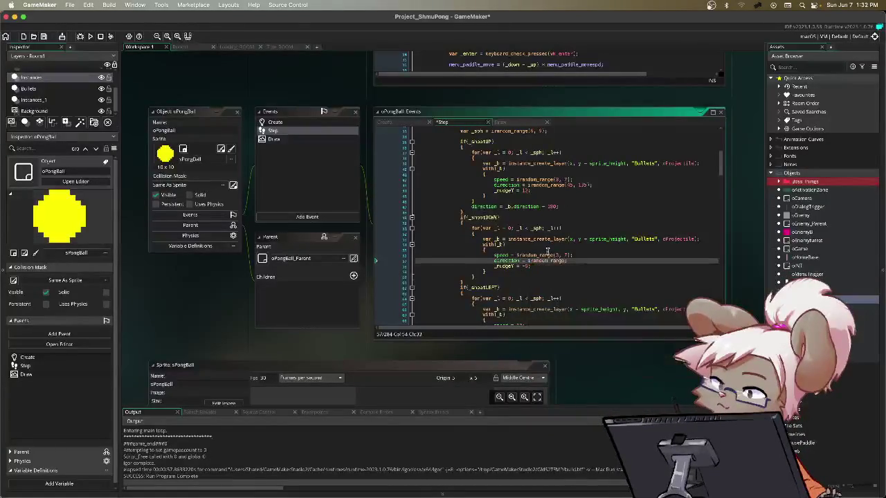
text(()
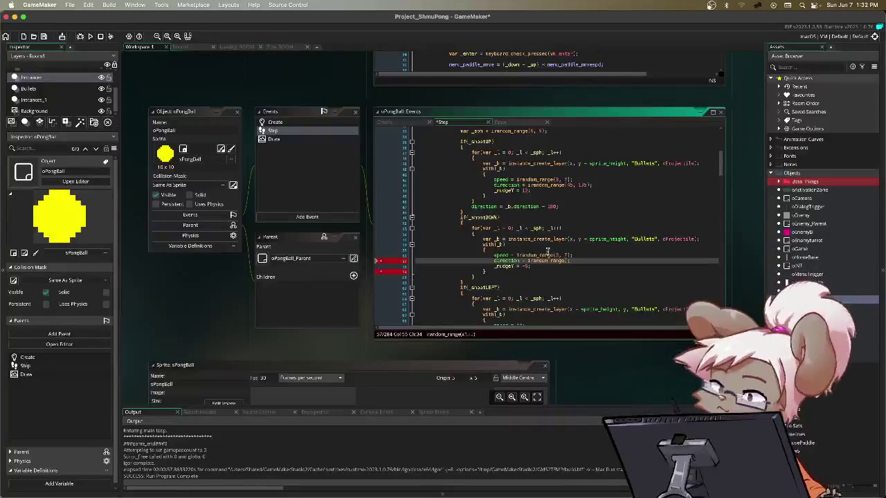
text(, )
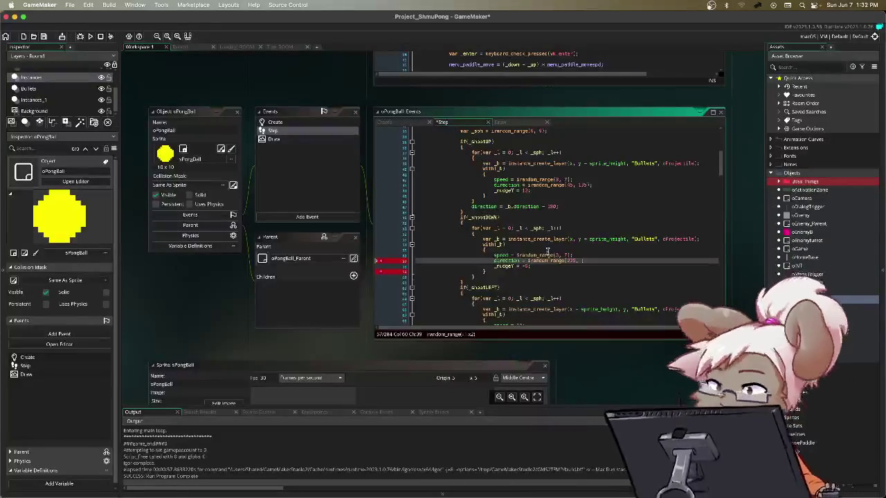
text(2)
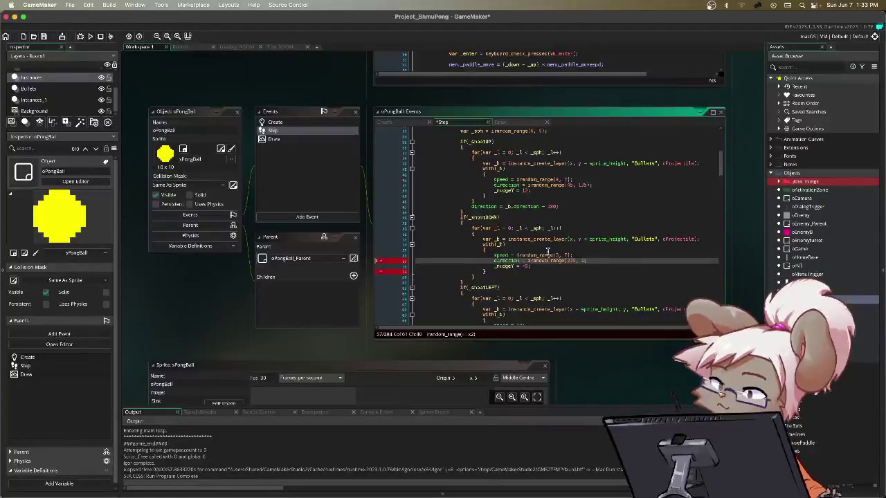
text();)
- Set the downward _nudgeY to -12
key(Down)
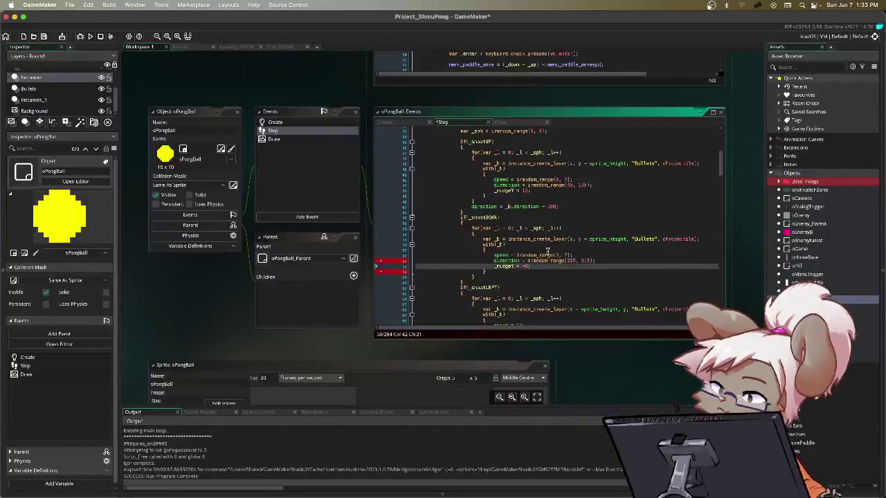
key(Left)
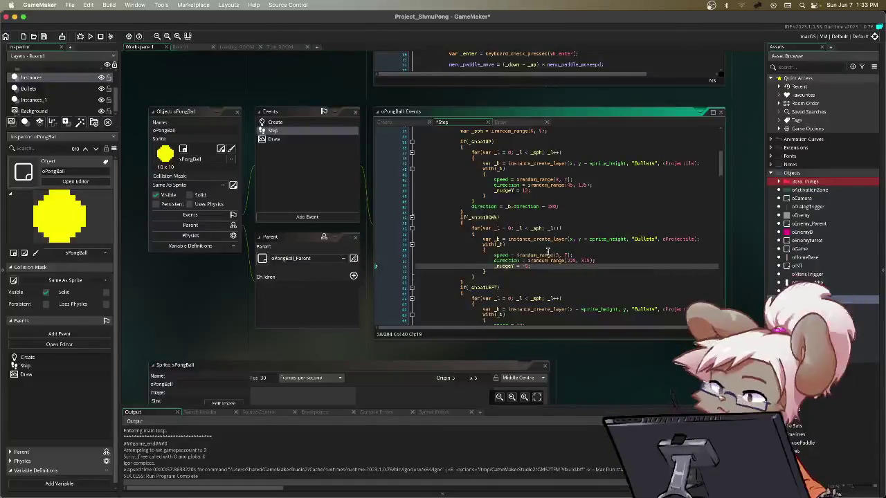
key(Right)
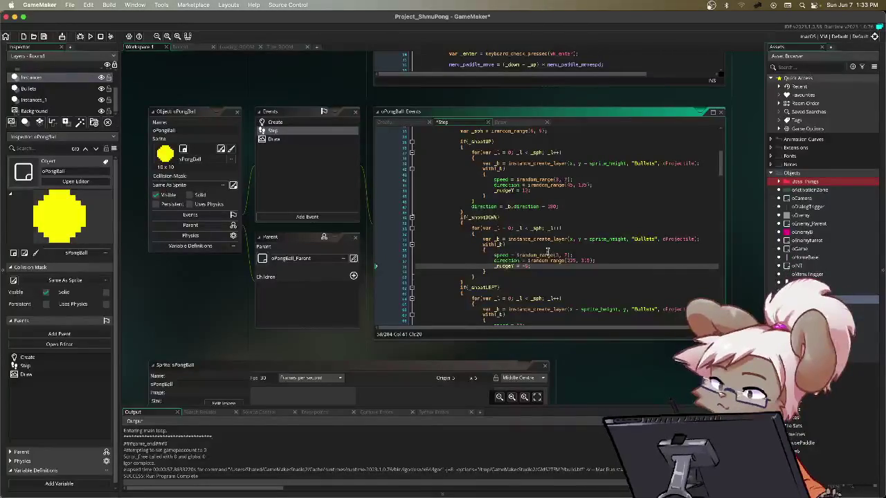
key(Down)
key(Down)
key(Down)
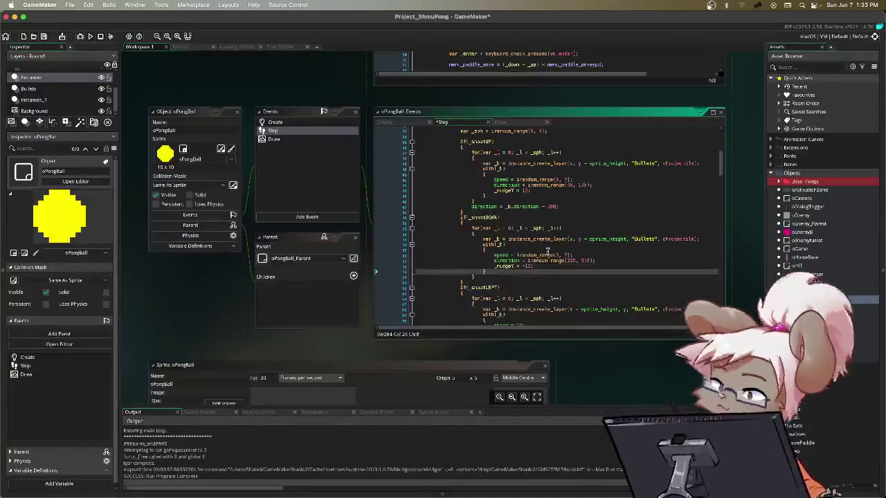
key(Down)
key(Up)
key(Up)
key(Up)
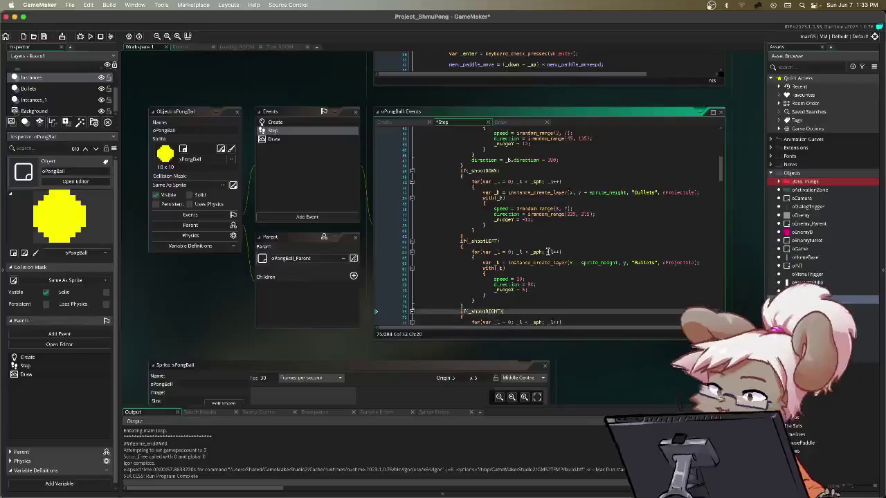
- Give shootLEFT a random_range(3, 7) speed and start its direction as irandom_range, briefly checking OBS
key(Up)
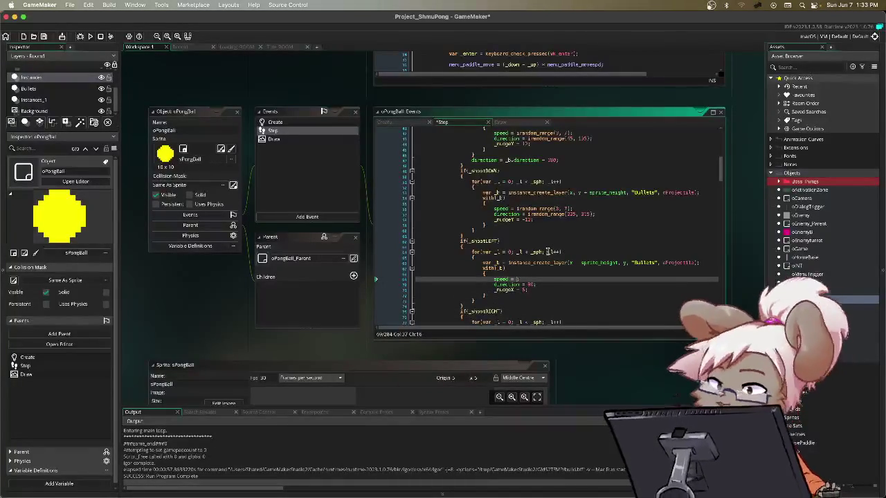
text(random)
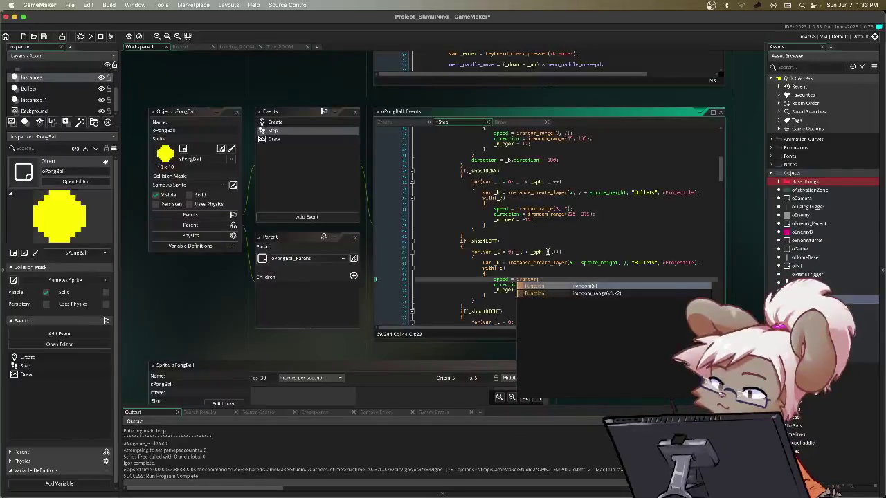
text(_range)
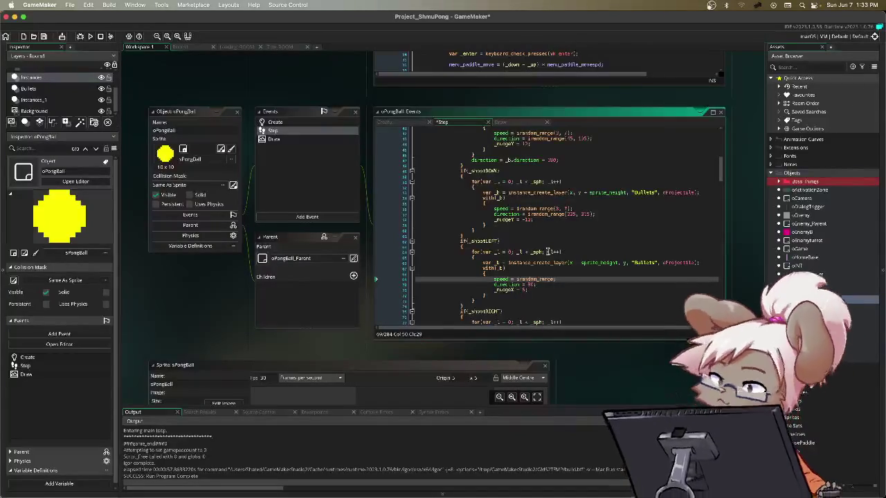
text((2, 3);)
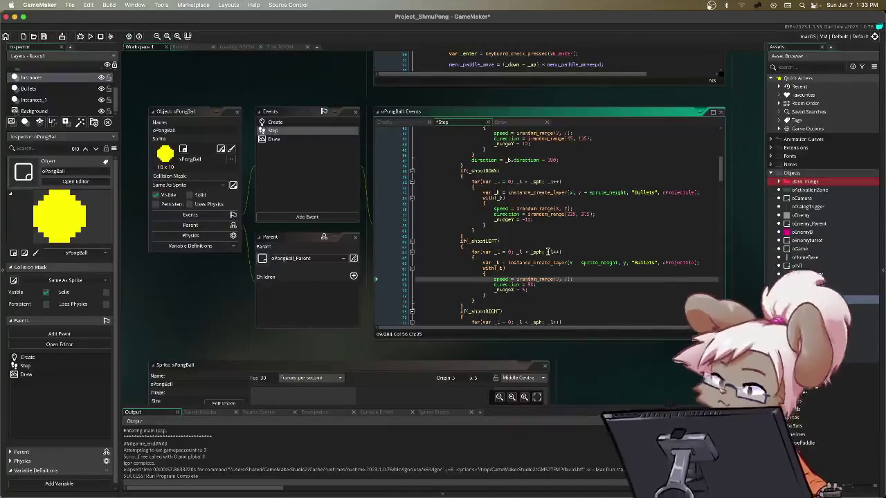
key(Down)
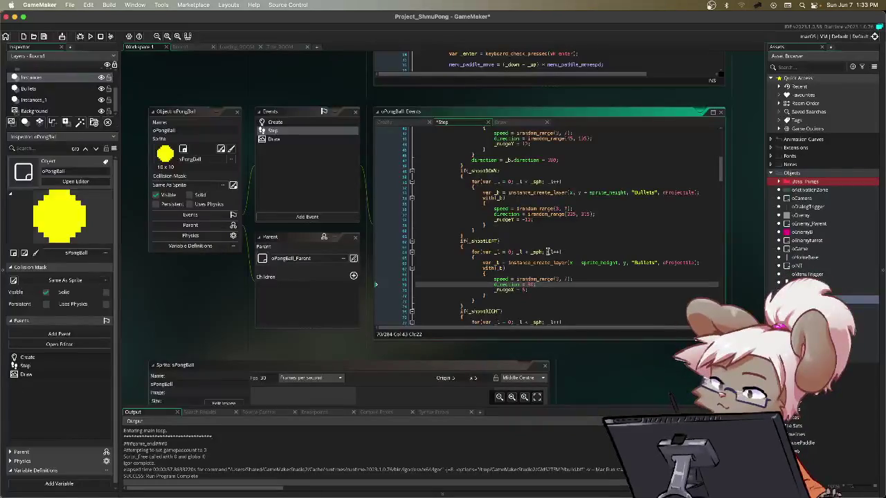
key(BackSpace)
key(BackSpace)
text(andom)
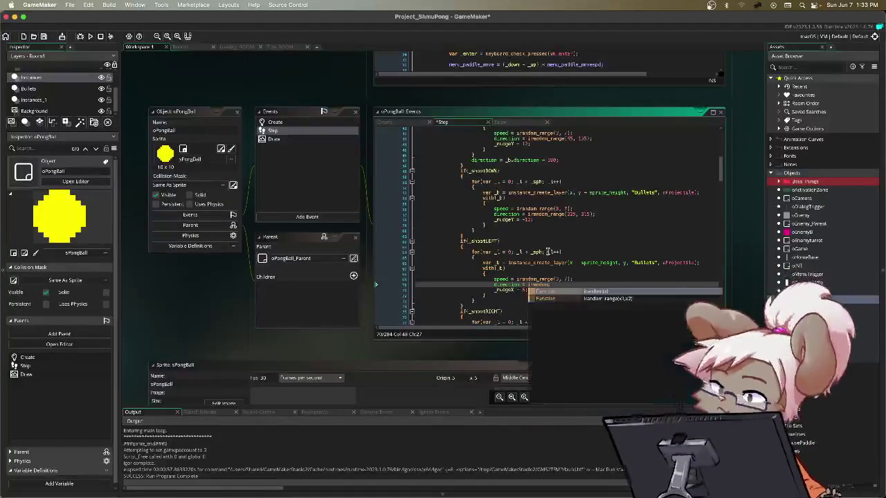
text(_rang)
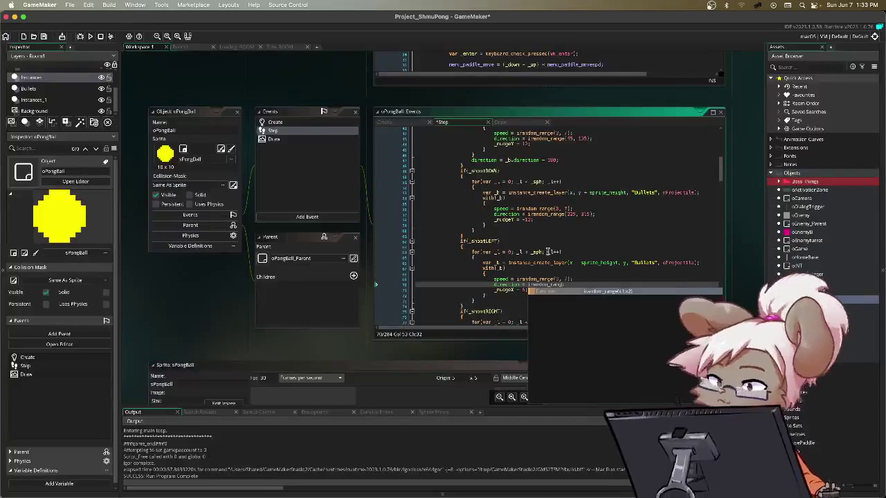
key(Return)
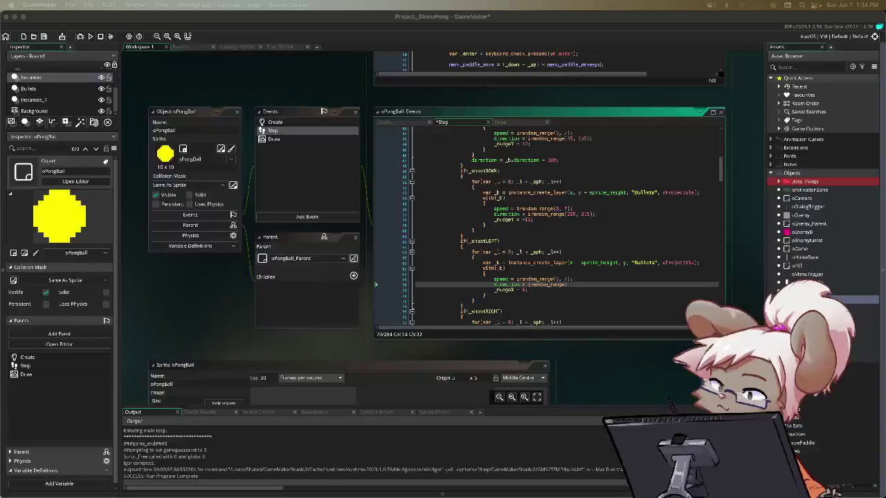
key(super+Tab)
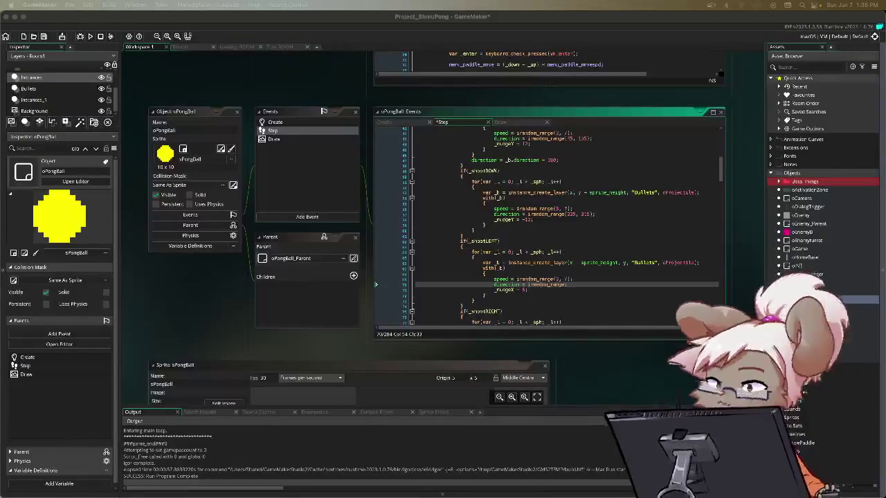
click(597, 285)
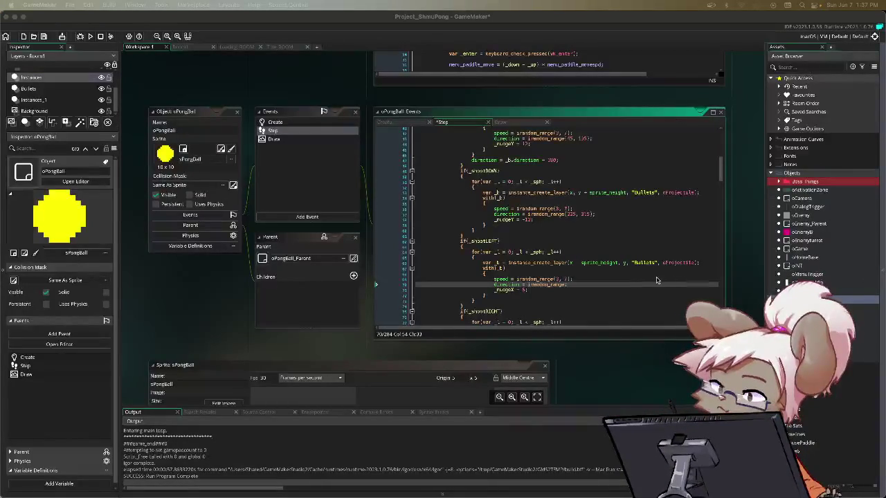
- Complete the shootLEFT direction line as irandom_range(135, 225)
click(595, 119)
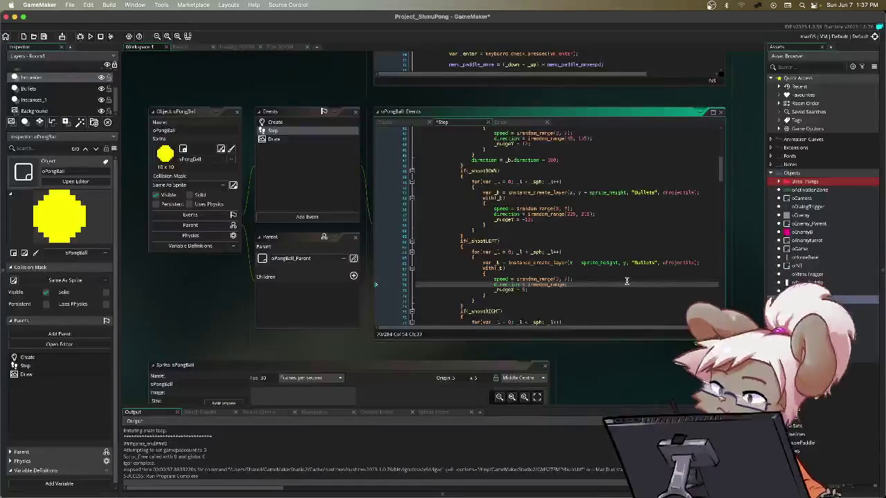
text(()
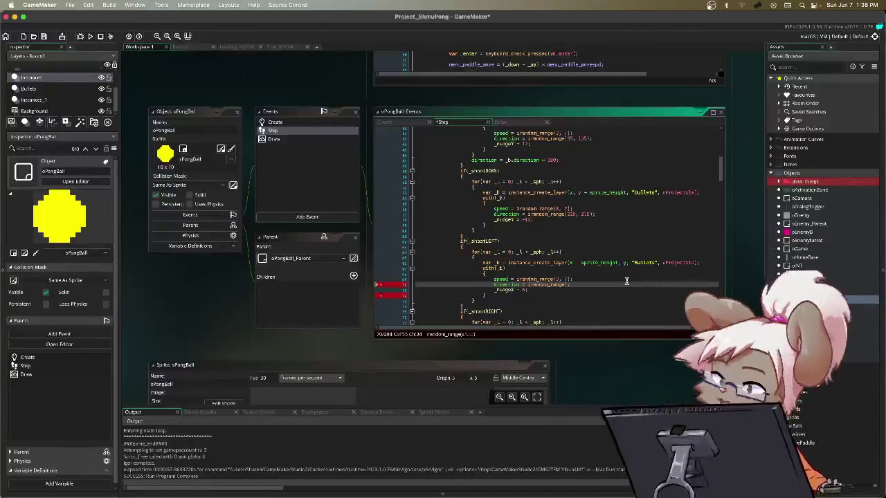
text(35, )
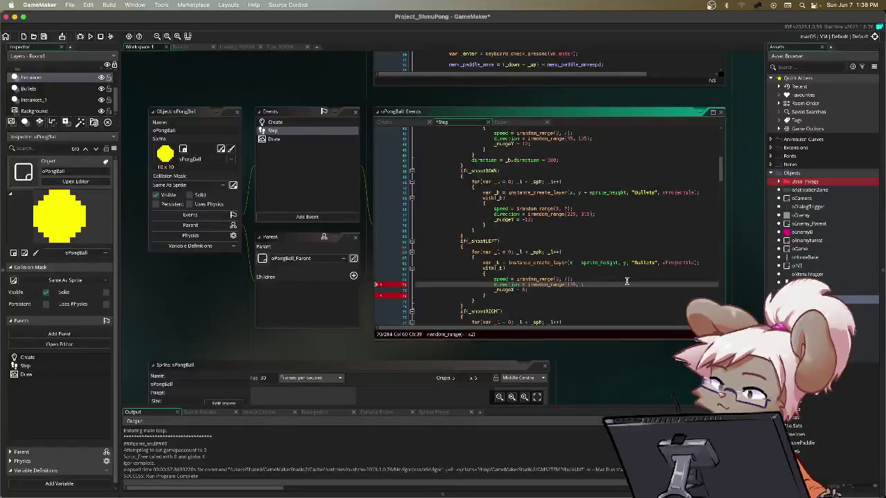
text(225)
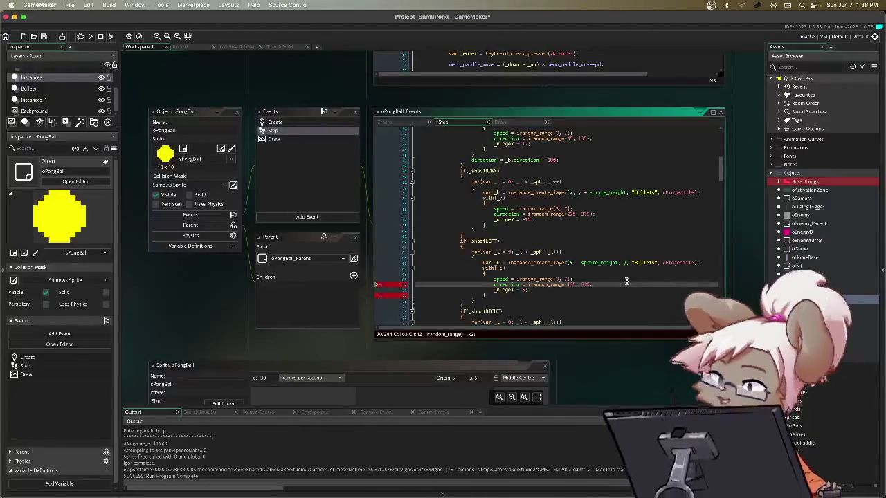
text())
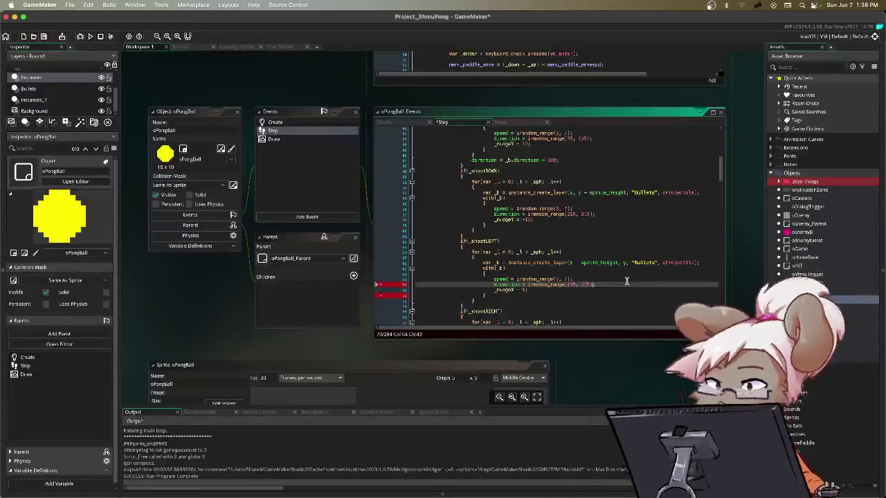
- Set _nudgeX to 12 in shootLEFT and -12 in shootRIGHT
scroll(588, 188, down, 5)
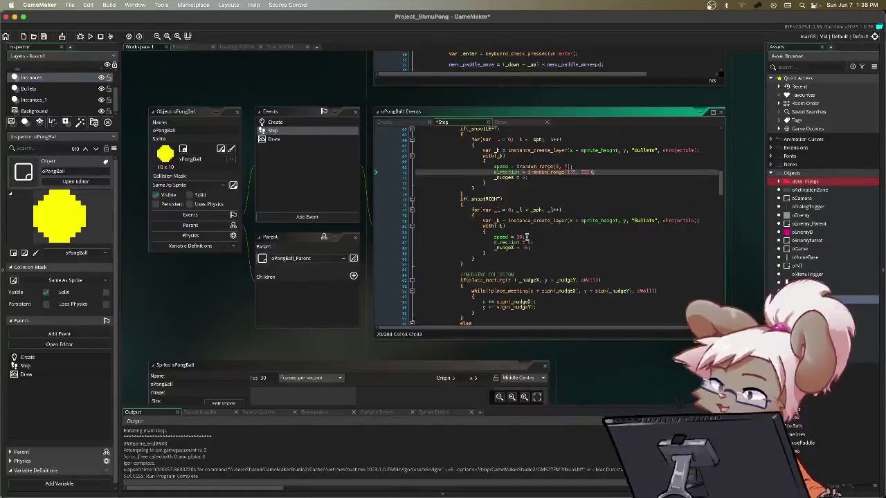
scroll(522, 173, up, 1)
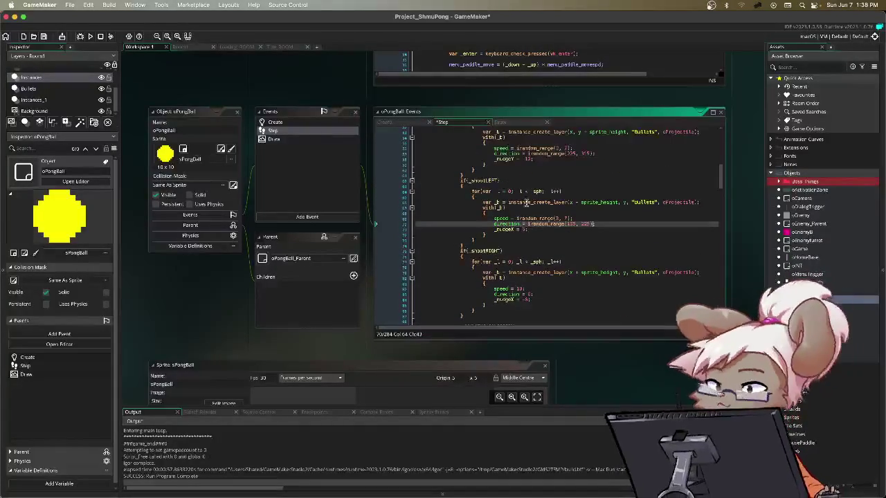
click(545, 228)
key(BackSpace)
text(12)
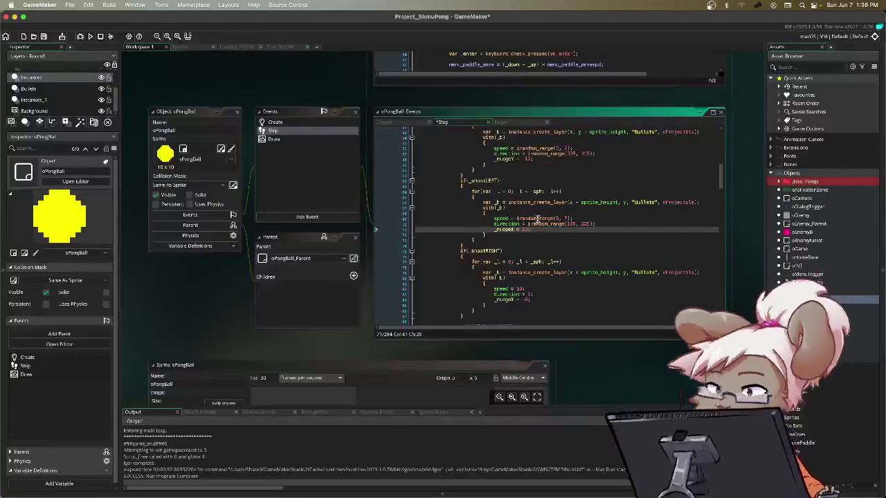
scroll(540, 228, down, 3)
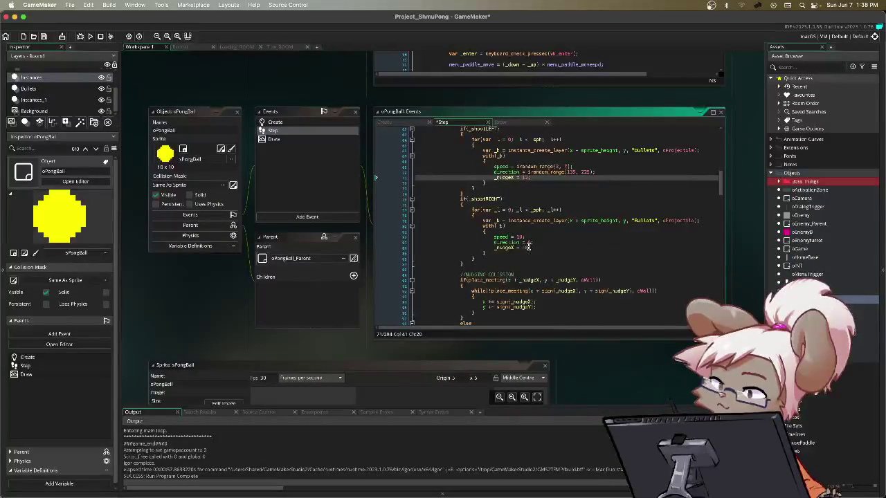
click(533, 247)
key(BackSpace)
text(-12)
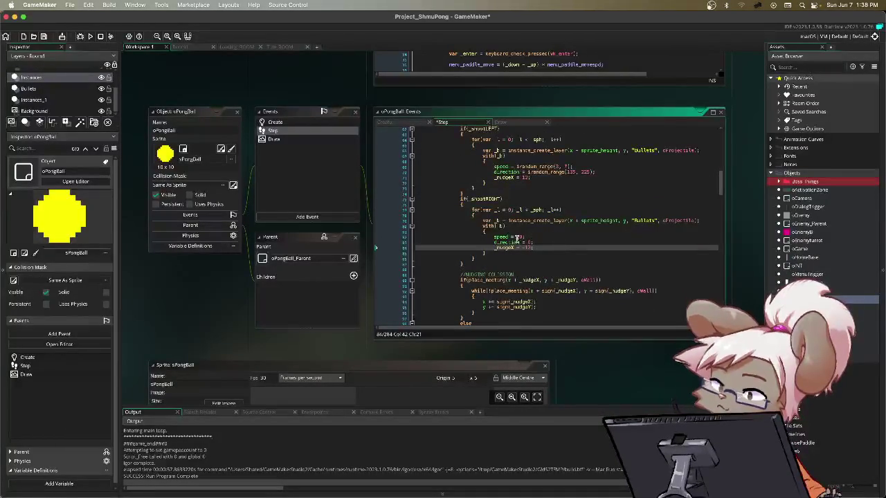
- Replace shootRIGHT's fixed speed 10 with random_range(3, 7)
double_click(519, 238)
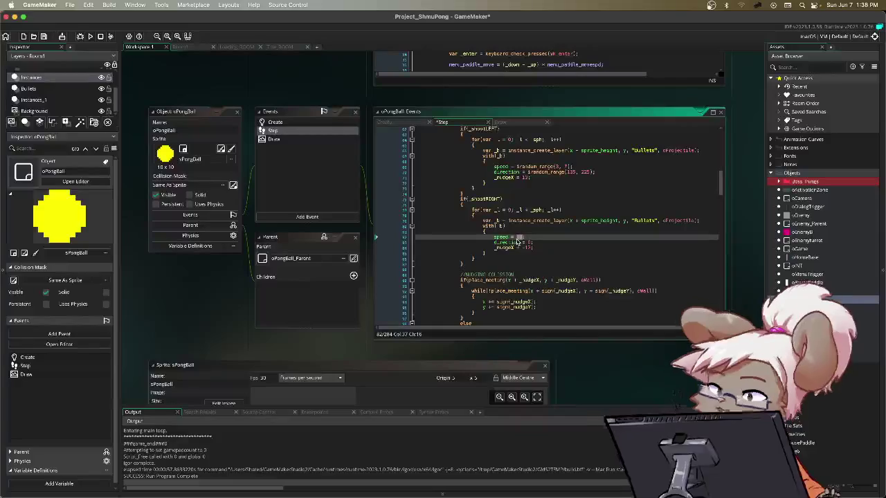
text(random_range)
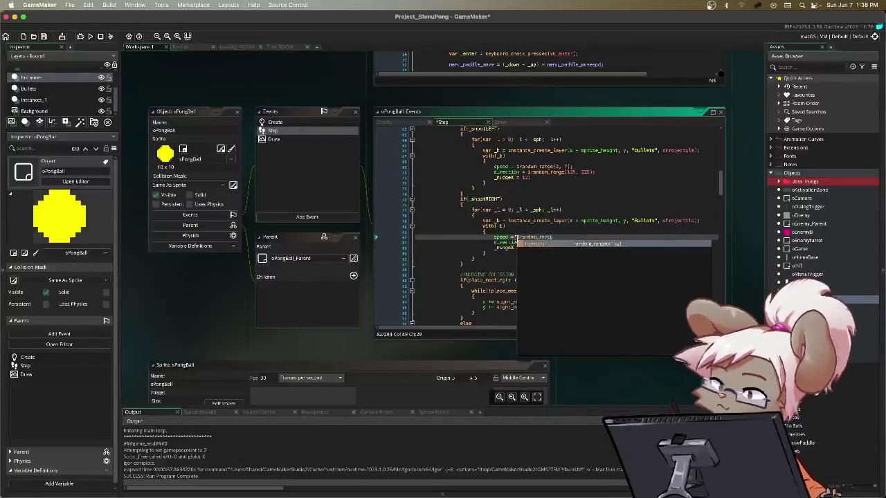
key(Return)
text(3, 7);)
key(Down)
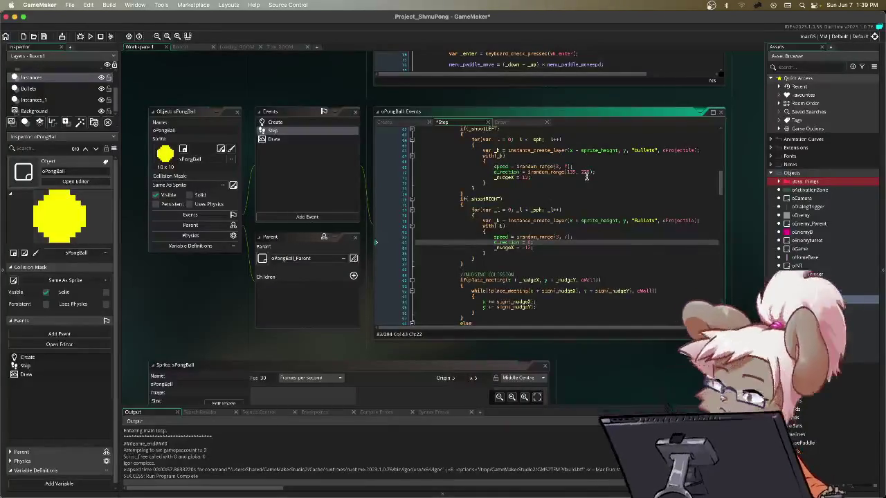
scroll(588, 187, up, 10)
scroll(588, 187, up, 2)
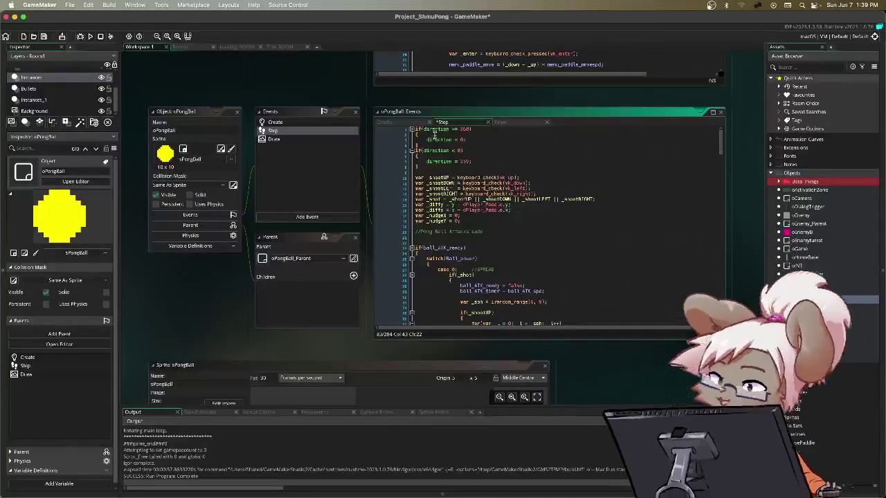
drag(416, 129, 494, 161)
click(493, 139)
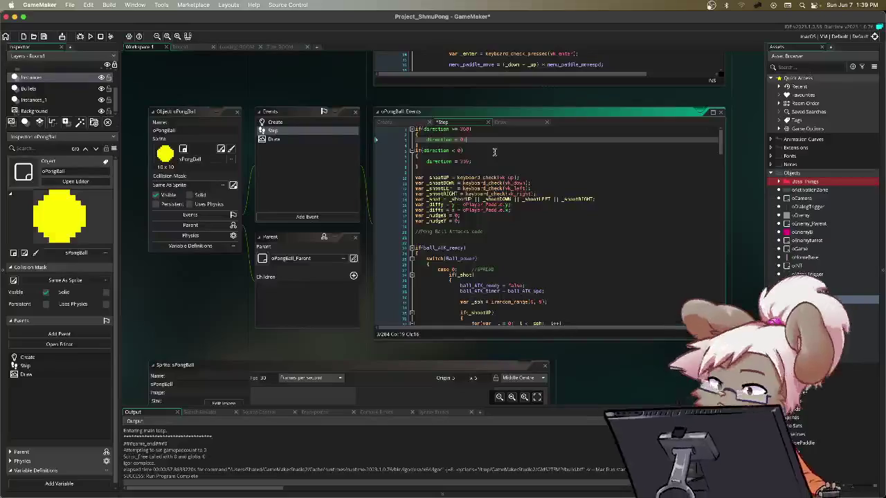
double_click(466, 161)
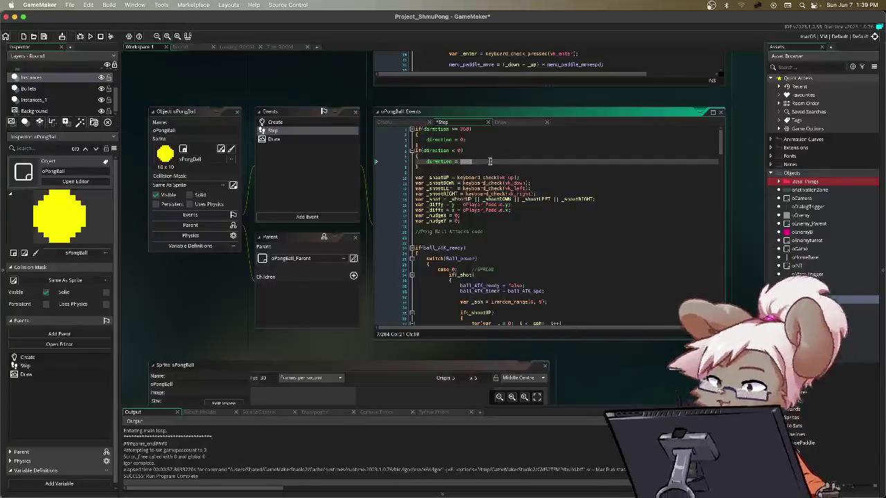
double_click(461, 161)
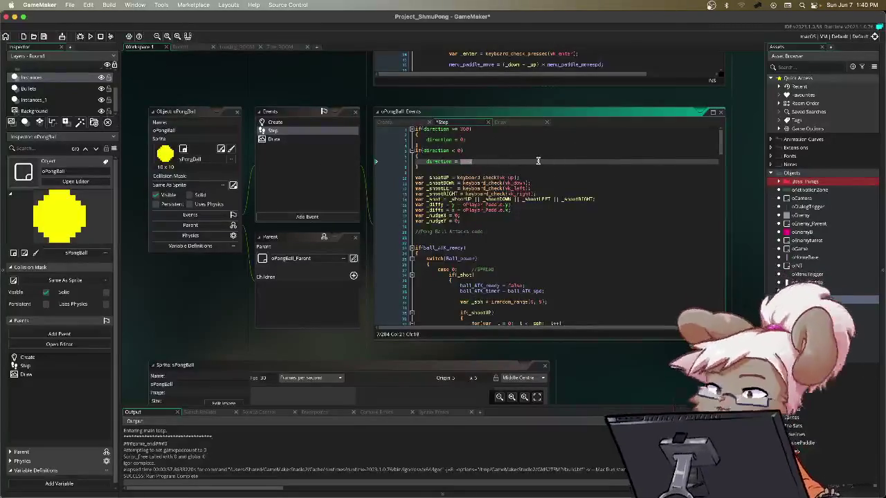
- Scroll to the shootRIGHT block and go to its direction = 0 line to clear the value
scroll(530, 175, down, 10)
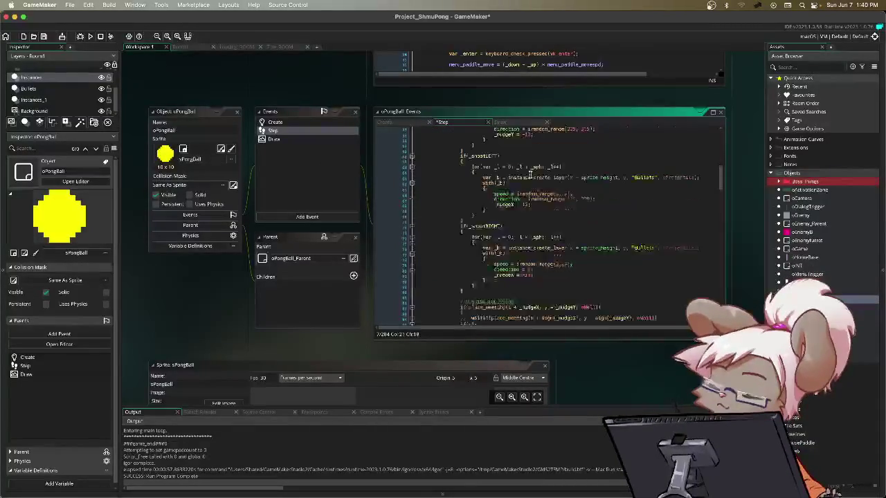
scroll(528, 187, down, 1)
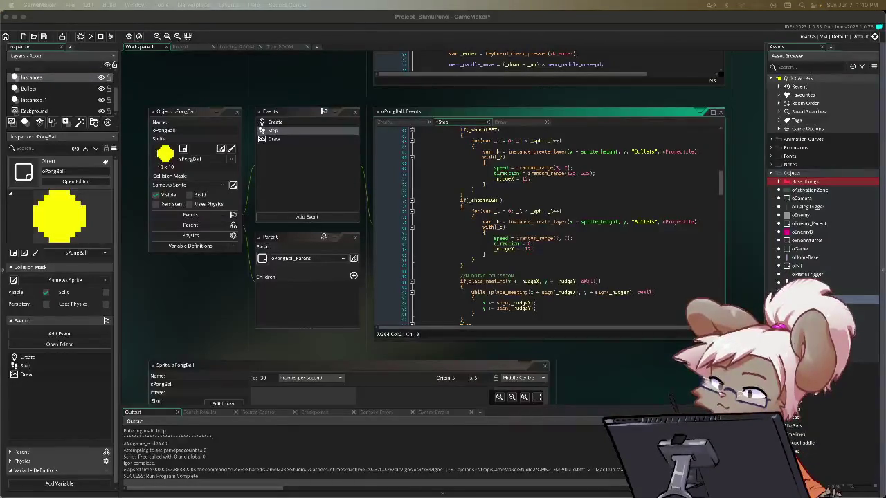
click(746, 274)
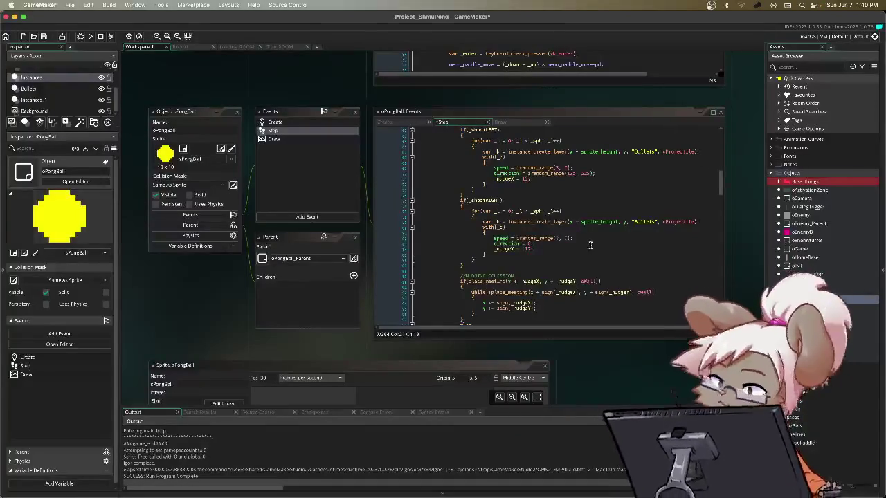
click(557, 244)
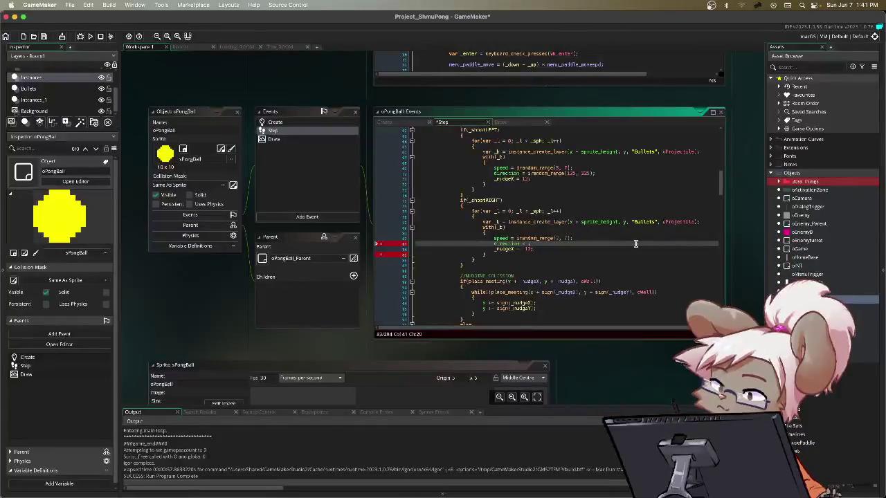
text(random_)
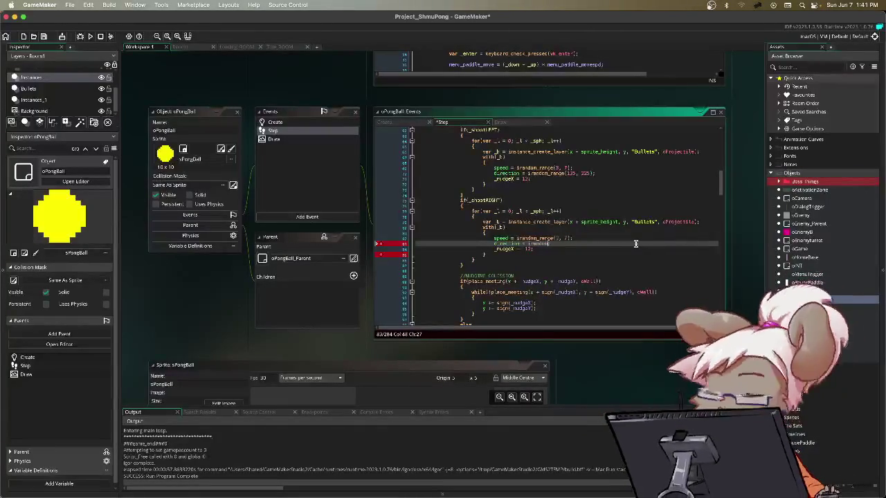
text(range()
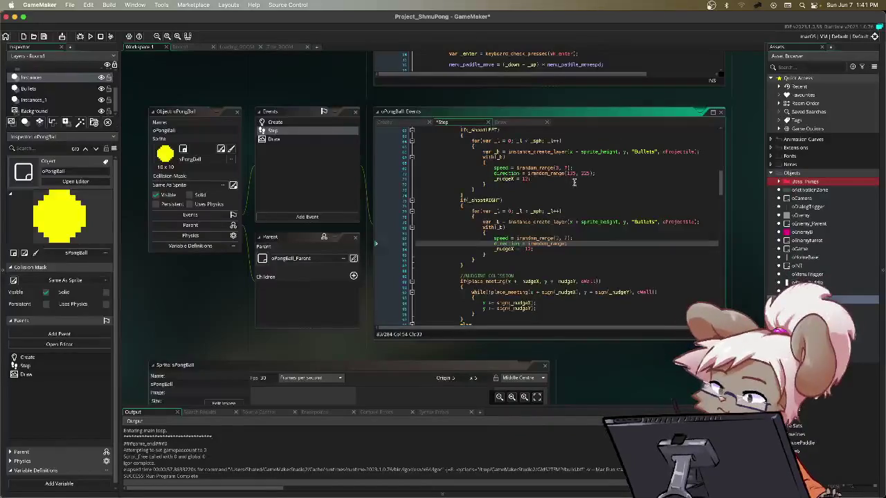
scroll(573, 182, up, 3)
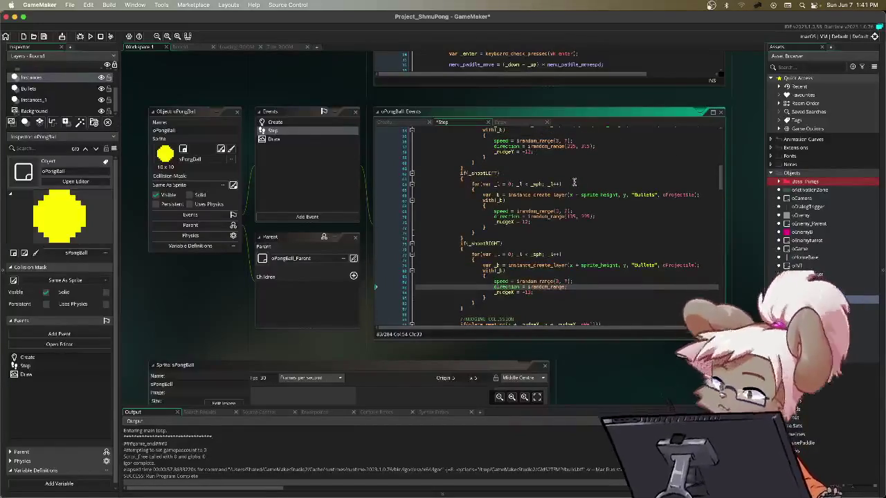
scroll(574, 182, down, 5)
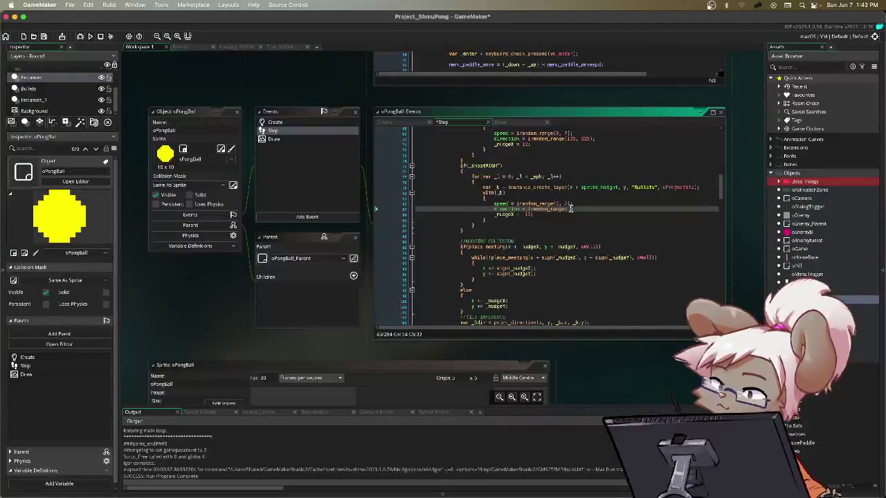
- Type a shootRIGHT direction combining two angle ranges, ending in random_range(-15, 1)
text(()
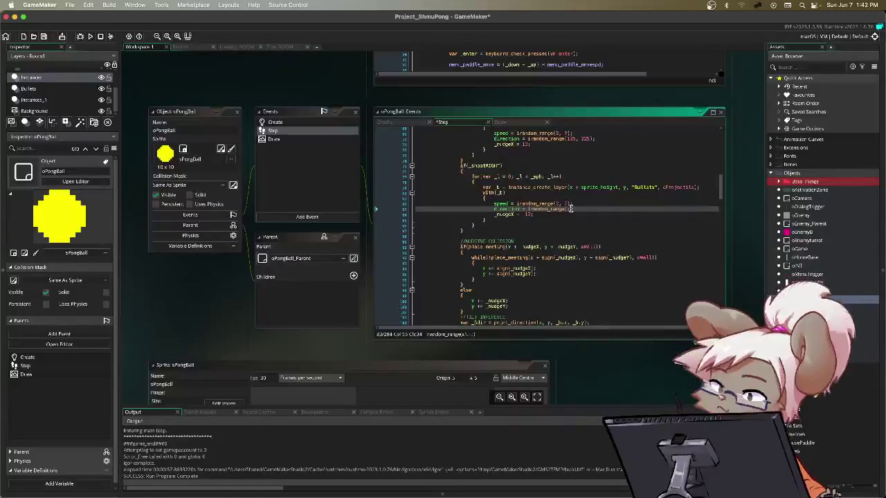
text(-)
text(,)
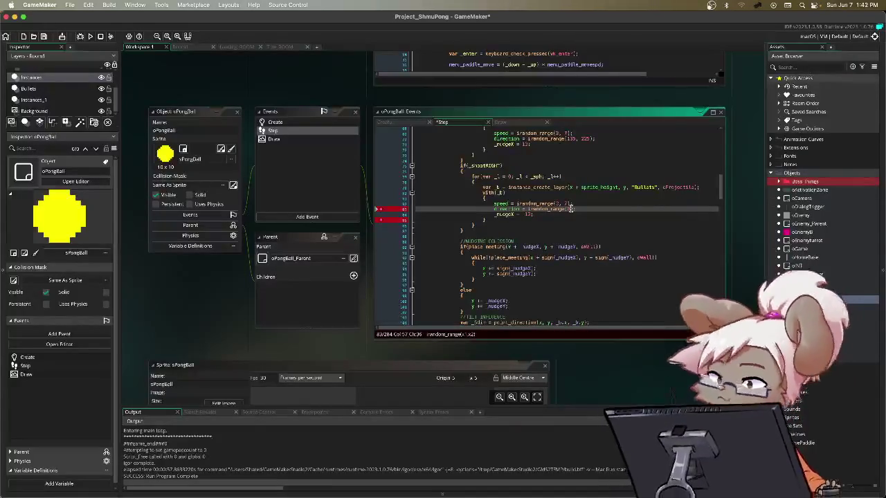
text() })
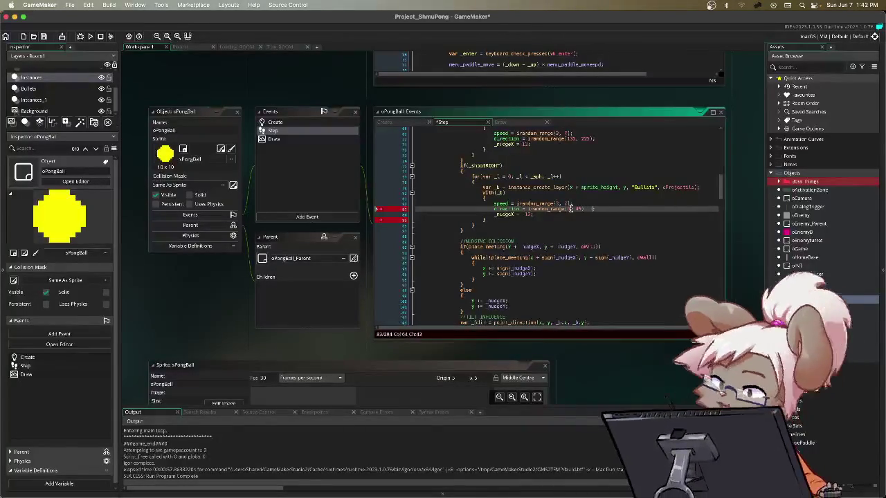
text( random_r)
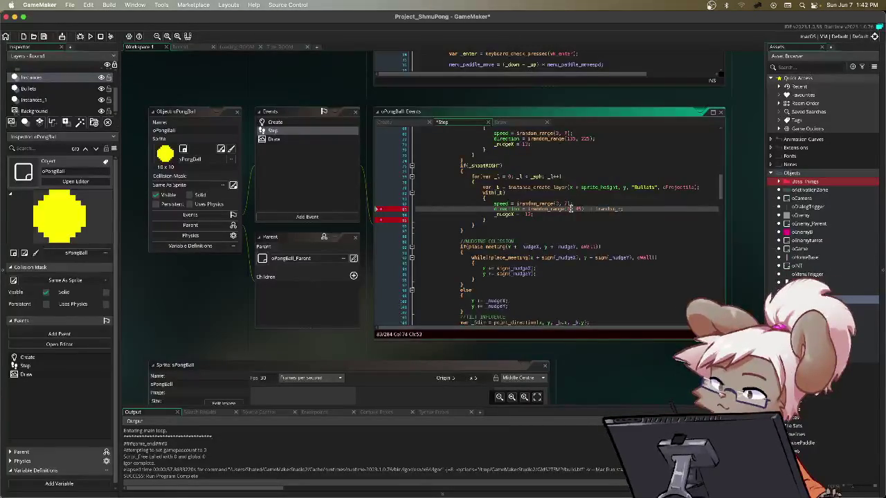
text(ange()
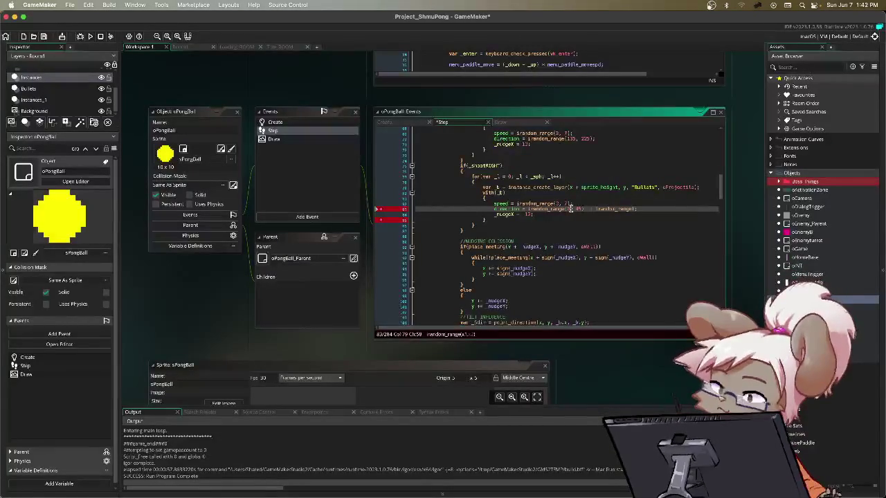
text(-15)
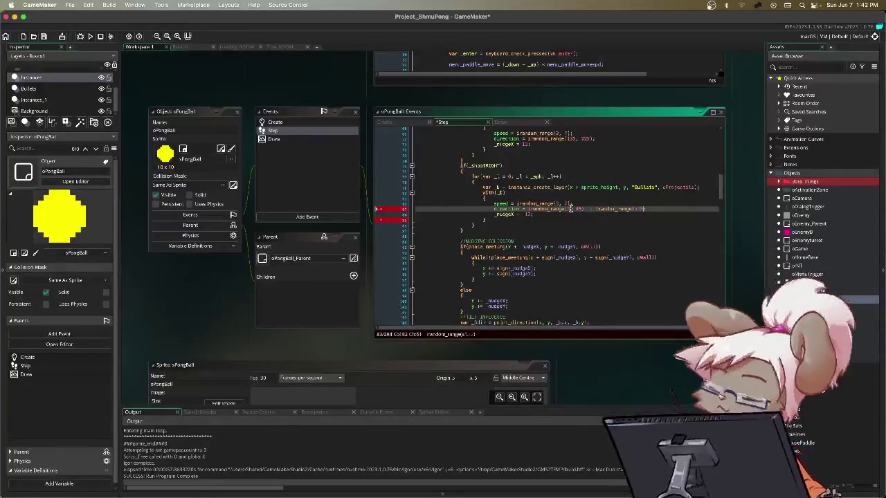
text(, )
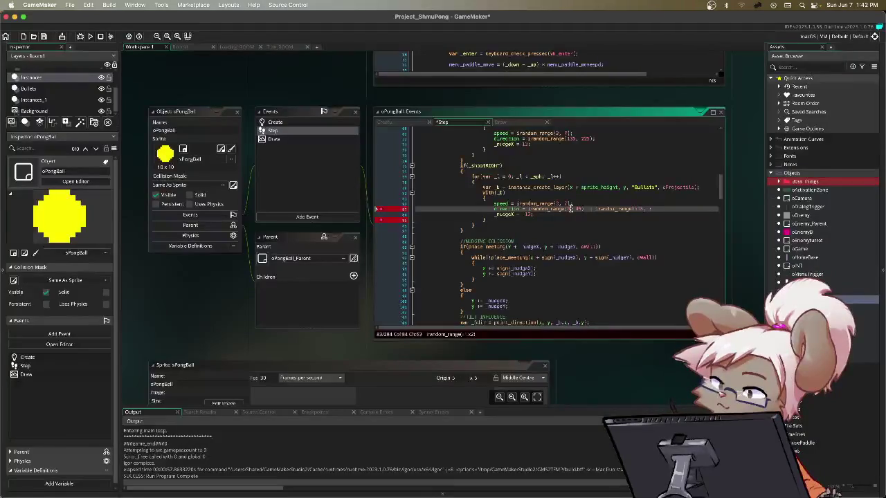
text(1)
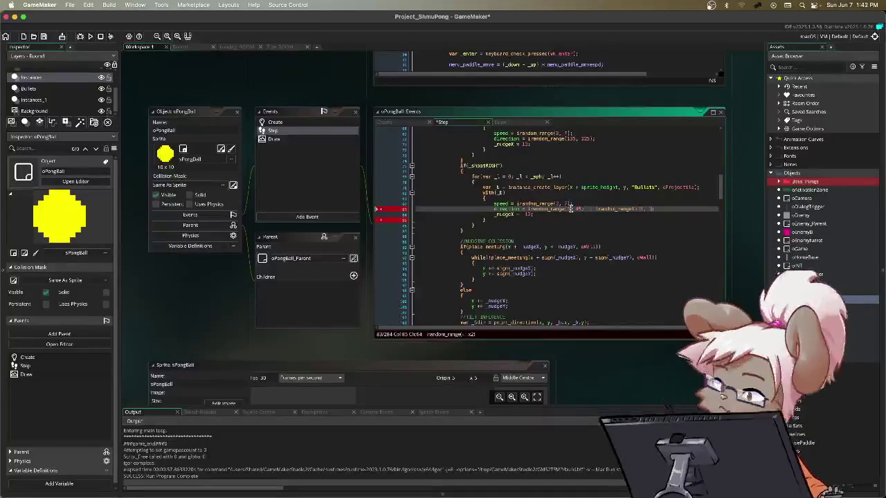
text())
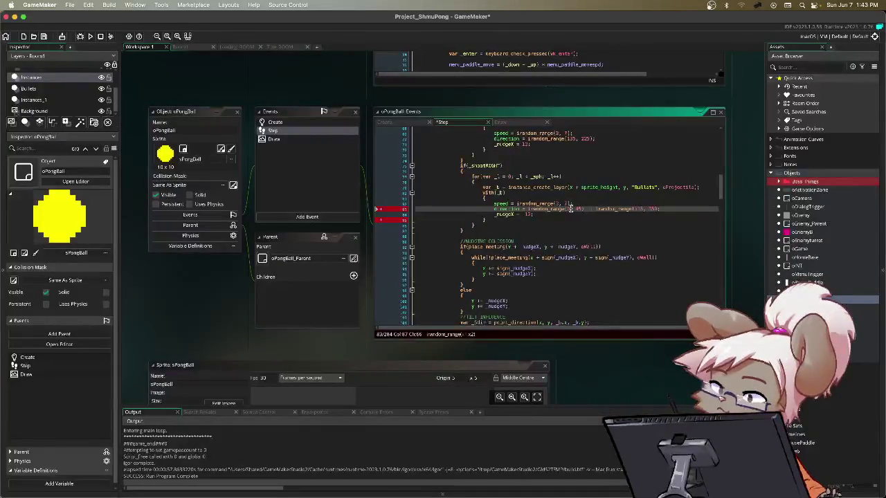
text(;)
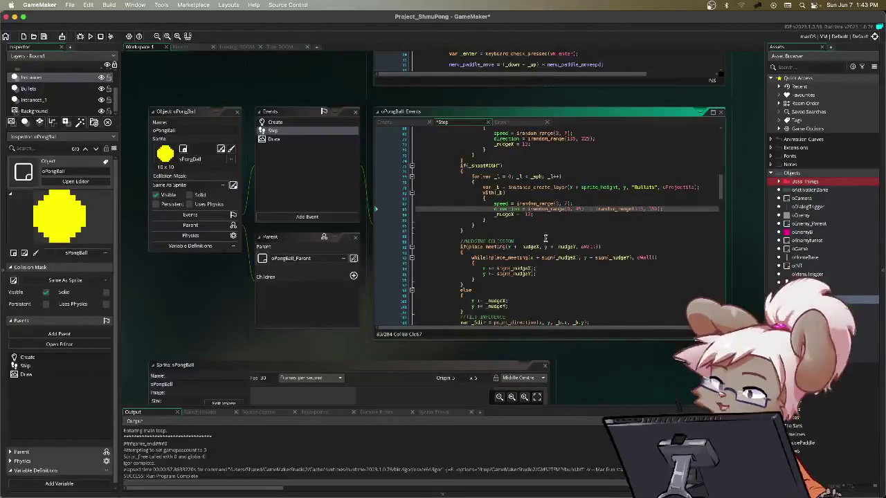
- Save and run the game with F5, then choose Resume from the menu
key(F5)
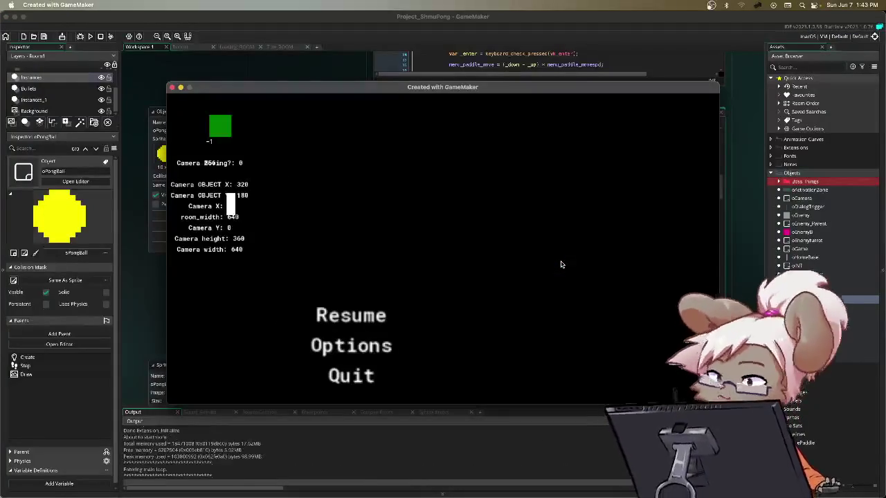
key(Down)
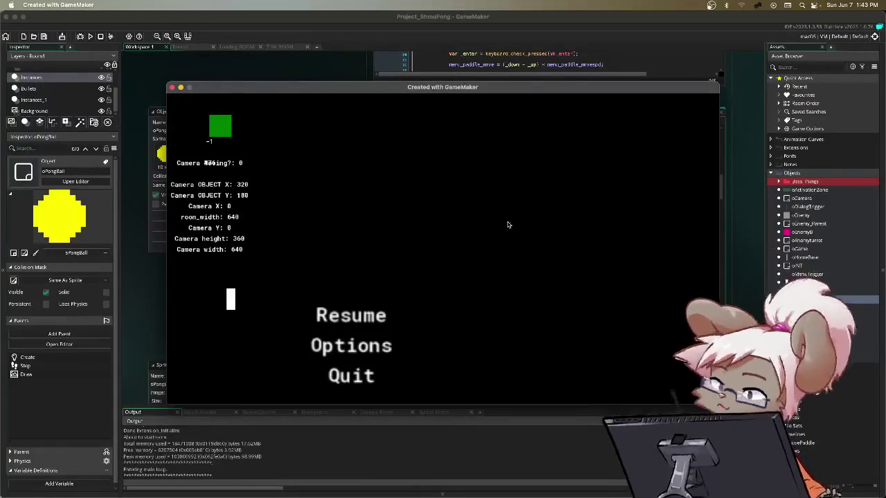
key(Down)
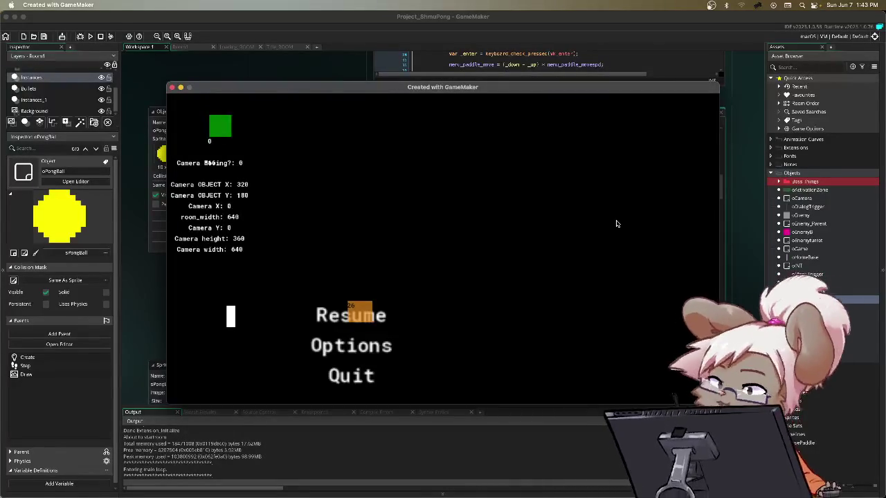
key(Return)
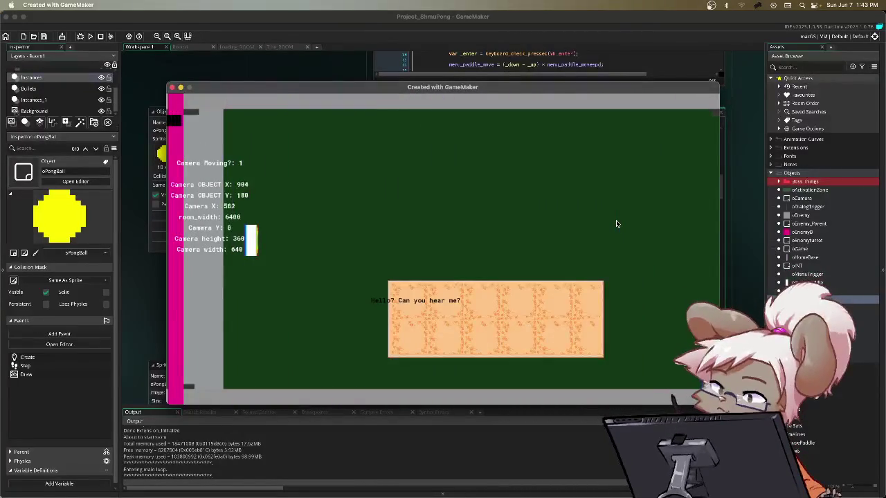
- Restart the level, play with the paddle to watch the bullets, then quit the game
key(Escape)
key(Down)
key(Return)
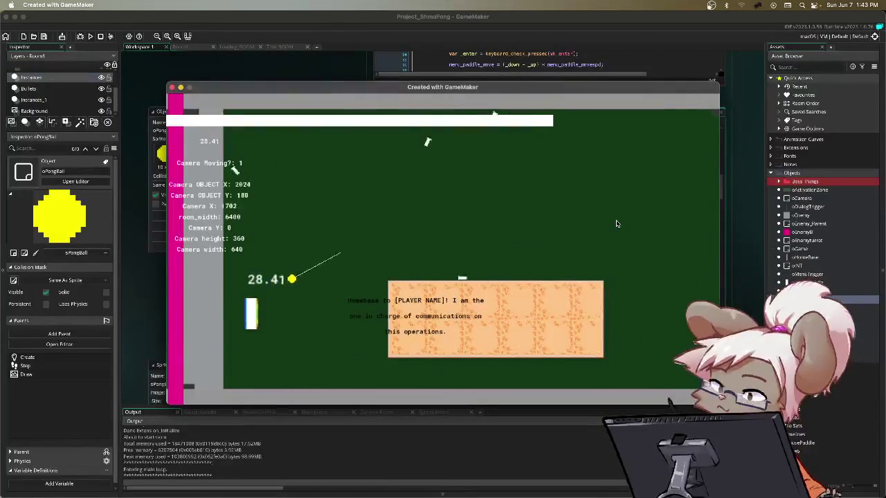
key(Up)
key(Up)
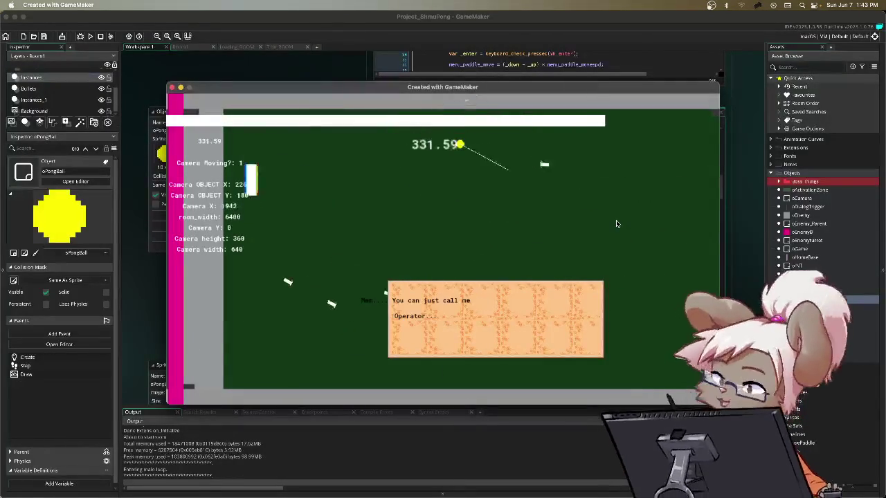
key(Down)
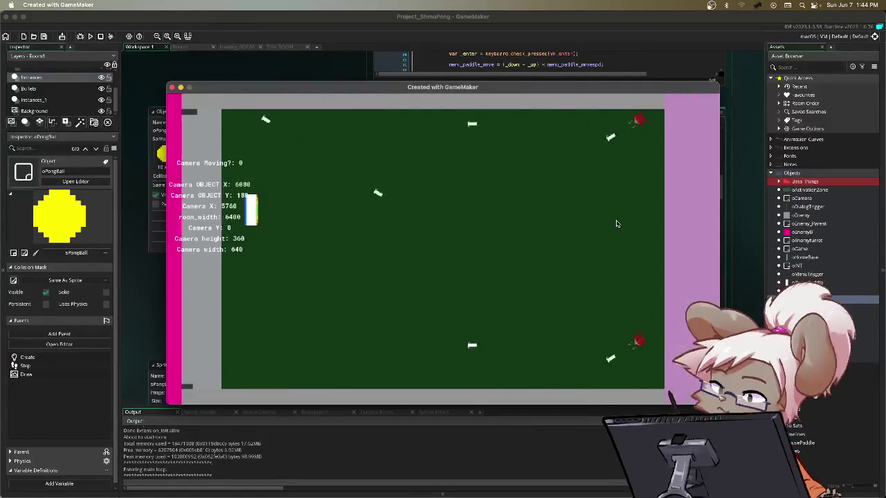
key(Escape)
key(Down)
key(Return)
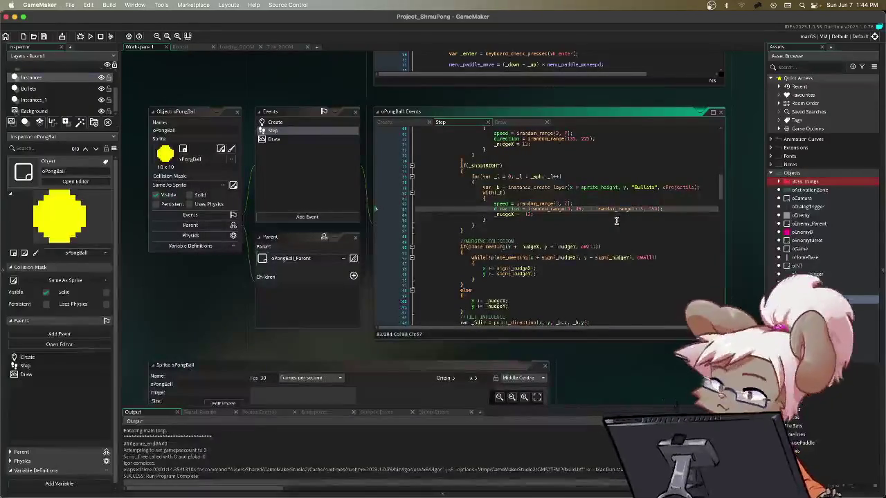
- Select the end of the shootRIGHT direction line in the Step code
drag(662, 209, 534, 211)
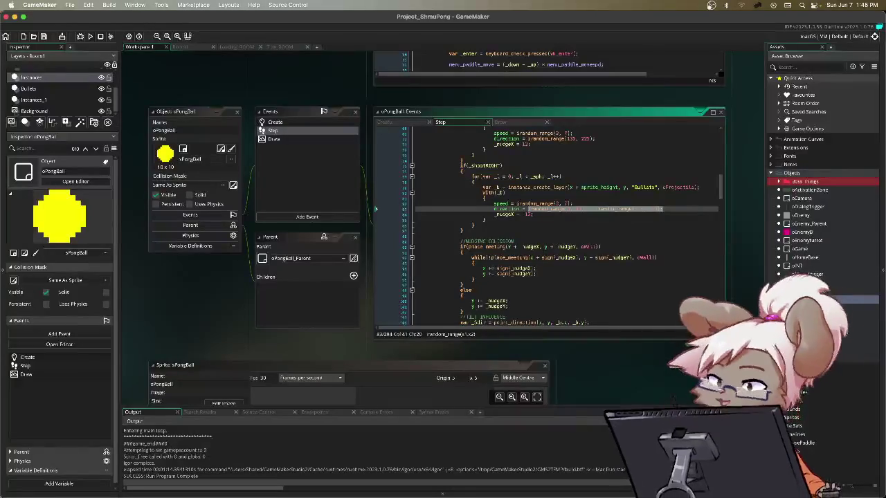
scroll(820, 208, down, 3)
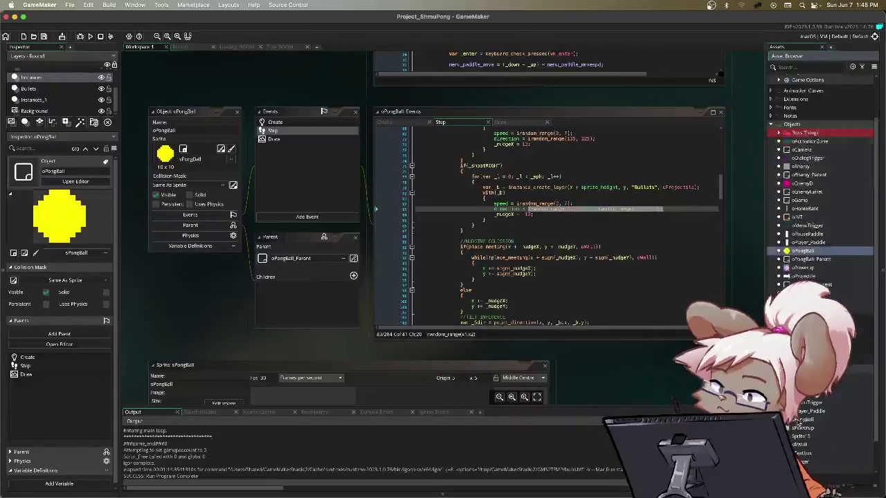
- Add Sprite15 from the sBossTurret context menu and open its image editor
scroll(820, 194, down, 2)
click(810, 332)
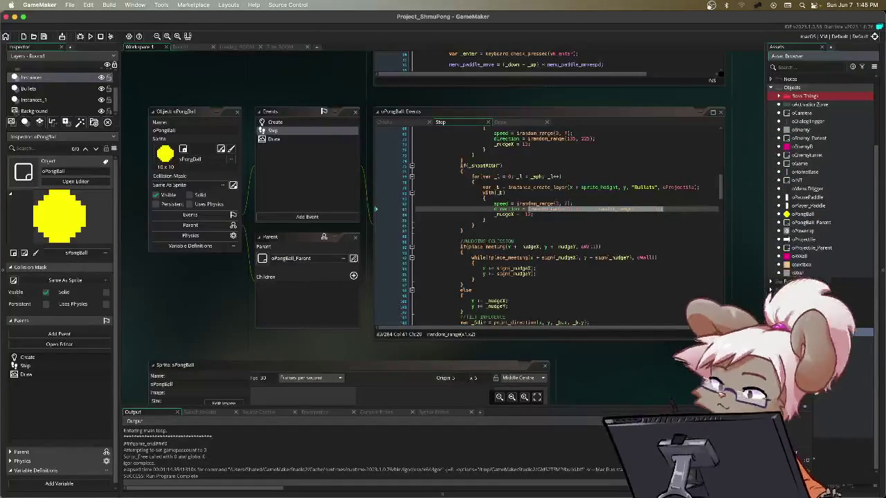
right_click(830, 331)
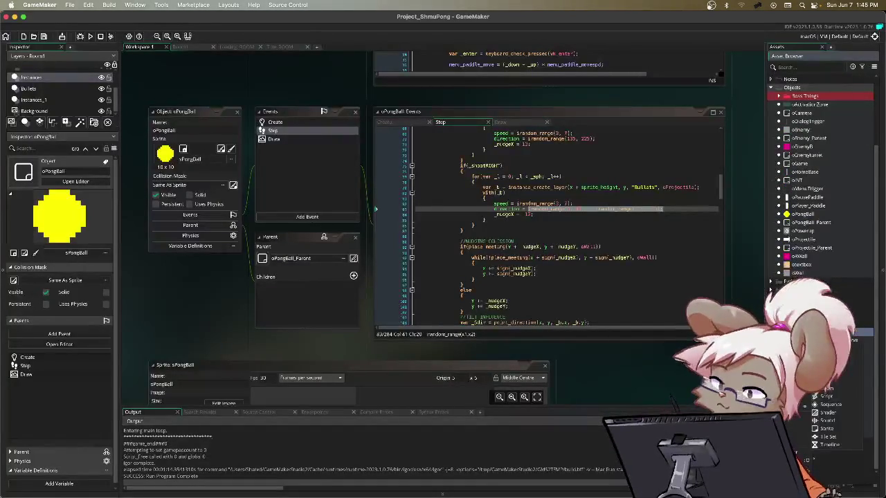
click(831, 420)
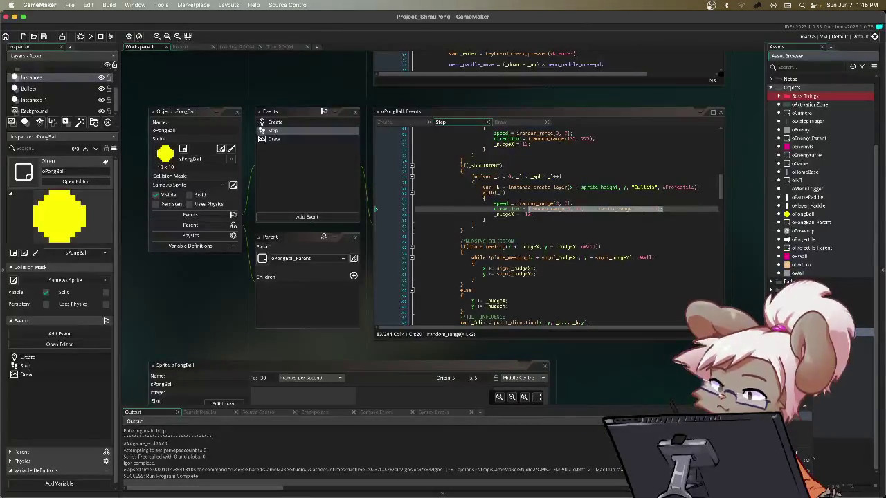
right_click(830, 348)
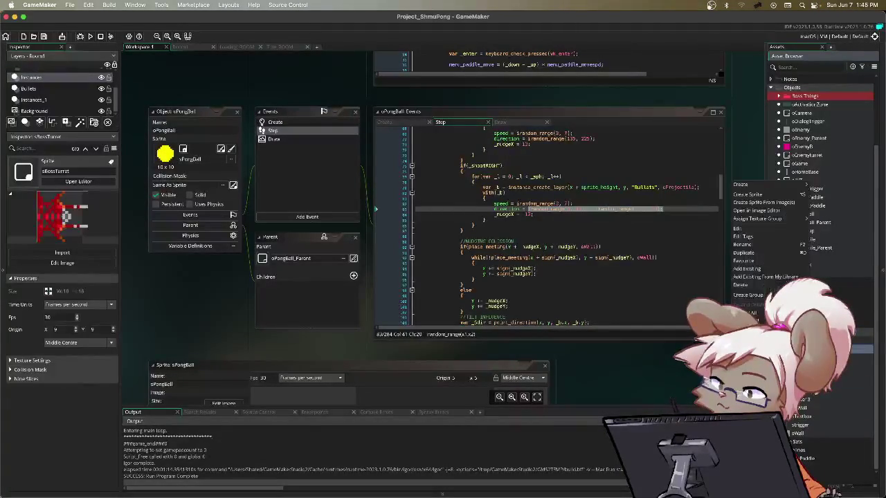
click(774, 194)
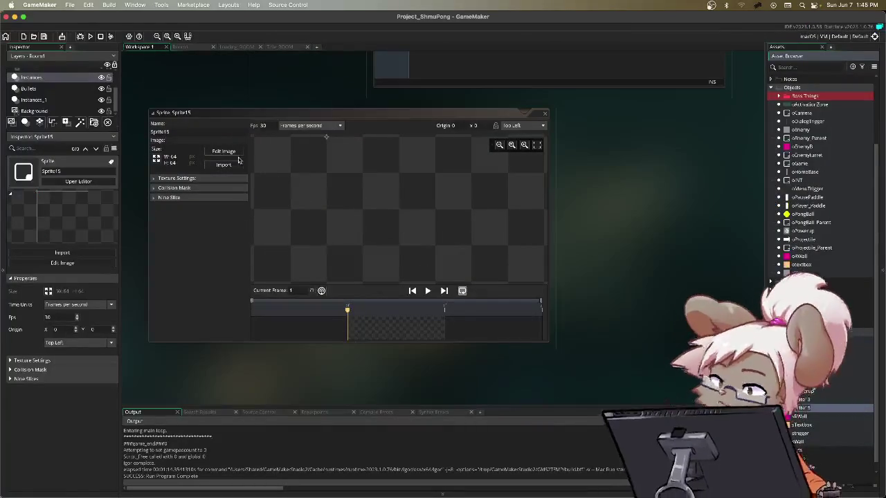
click(227, 151)
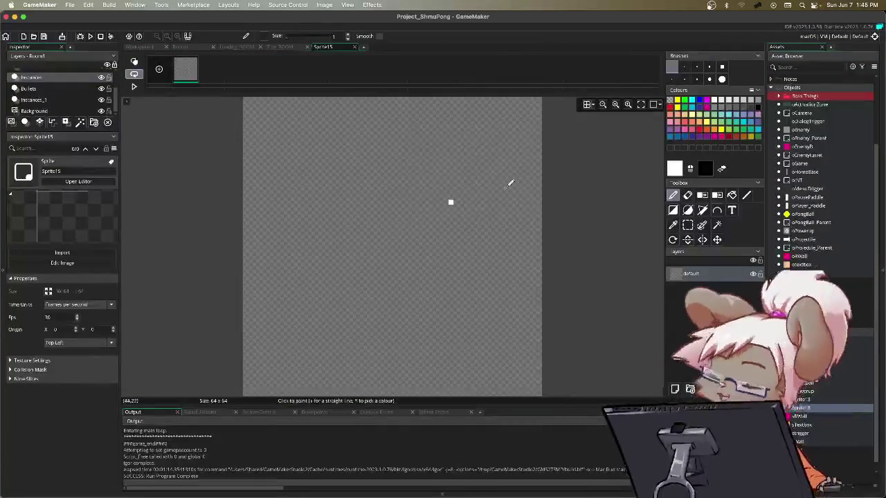
- Draw a large circle outline with two radii from the centre to the upper-right and lower-right edge
key(o)
mouse_move(267, 116)
mouse_down()
mouse_move(388, 241)
mouse_move(524, 359)
mouse_move(522, 372)
mouse_up()
click(746, 194)
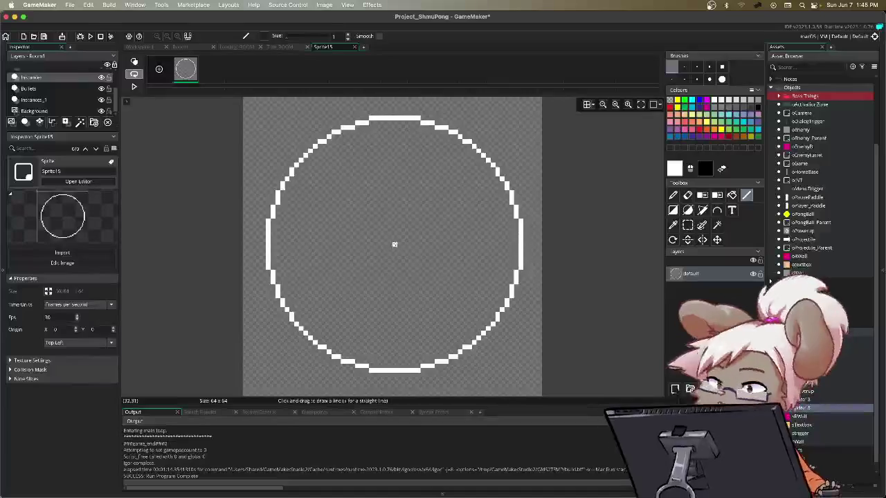
mouse_move(395, 240)
mouse_down()
mouse_move(503, 178)
mouse_move(483, 159)
mouse_up()
mouse_move(396, 241)
mouse_down()
mouse_move(497, 321)
mouse_move(500, 336)
mouse_move(492, 333)
mouse_up()
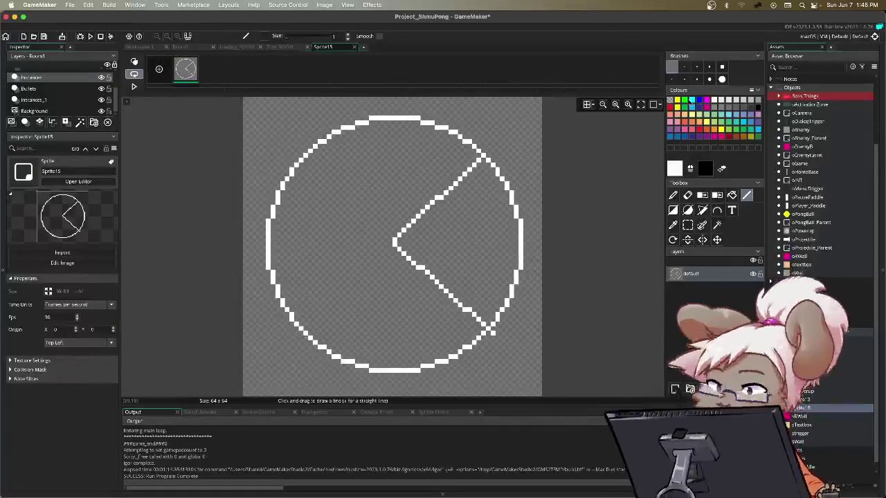
- Fill the right-hand wedge with magenta pencil strokes
click(675, 196)
click(707, 100)
mouse_move(482, 191)
mouse_down()
mouse_move(453, 201)
mouse_move(485, 208)
mouse_move(474, 238)
mouse_move(485, 283)
mouse_move(463, 249)
mouse_move(474, 200)
mouse_move(473, 266)
mouse_move(503, 263)
mouse_move(488, 181)
mouse_move(488, 236)
mouse_up()
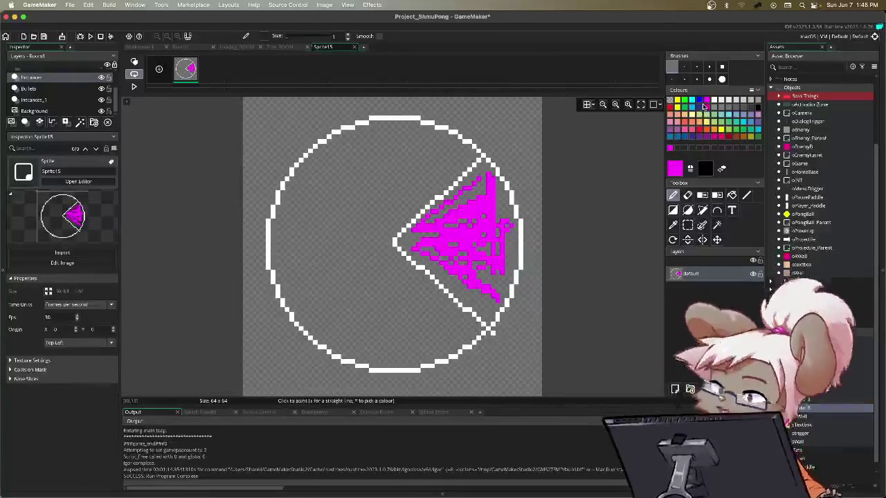
- Paint a blue stroke inside the circle and draw a horizontal cyan 0° line through the magenta wedge
click(700, 101)
mouse_move(447, 146)
mouse_down()
mouse_move(348, 143)
mouse_move(402, 332)
mouse_move(313, 267)
mouse_move(392, 150)
mouse_move(326, 308)
mouse_move(346, 284)
mouse_move(425, 308)
mouse_move(412, 164)
mouse_move(343, 229)
mouse_move(374, 183)
mouse_move(388, 326)
mouse_move(371, 284)
mouse_up()
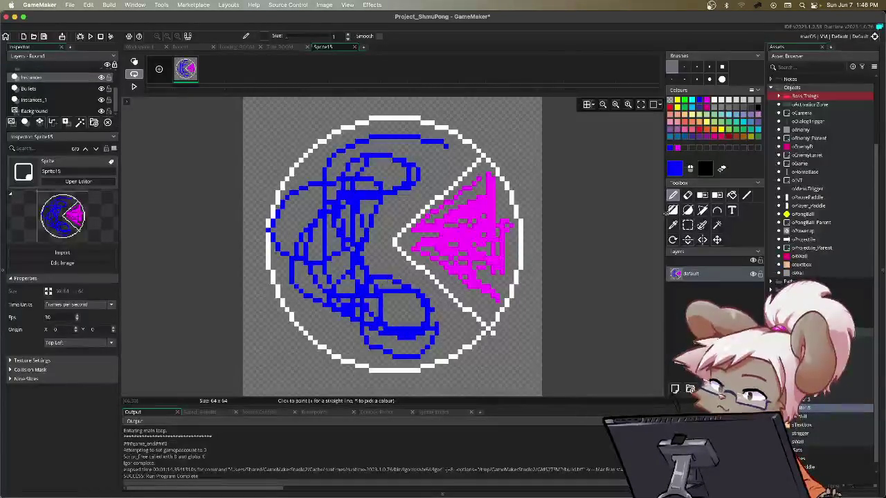
click(747, 194)
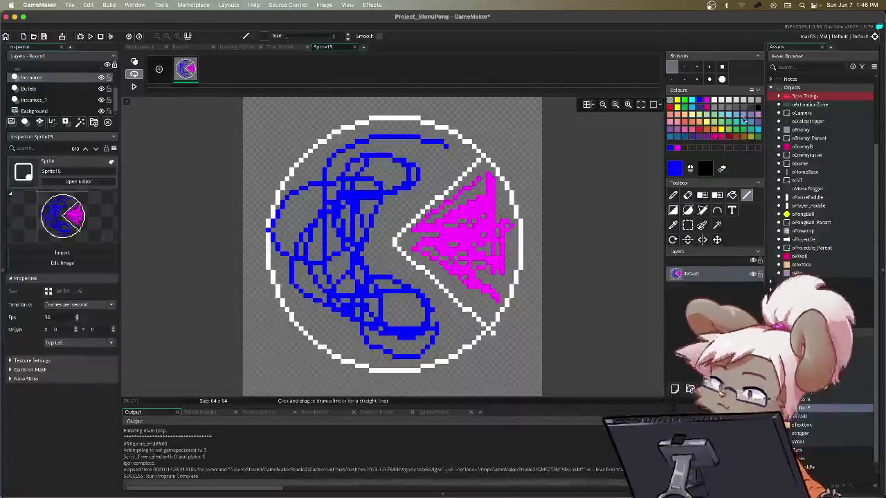
click(746, 123)
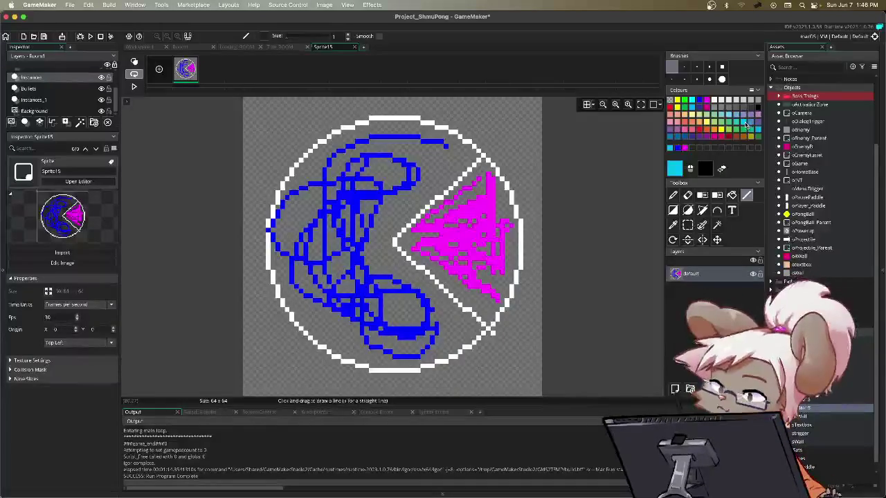
drag(395, 241, 513, 241)
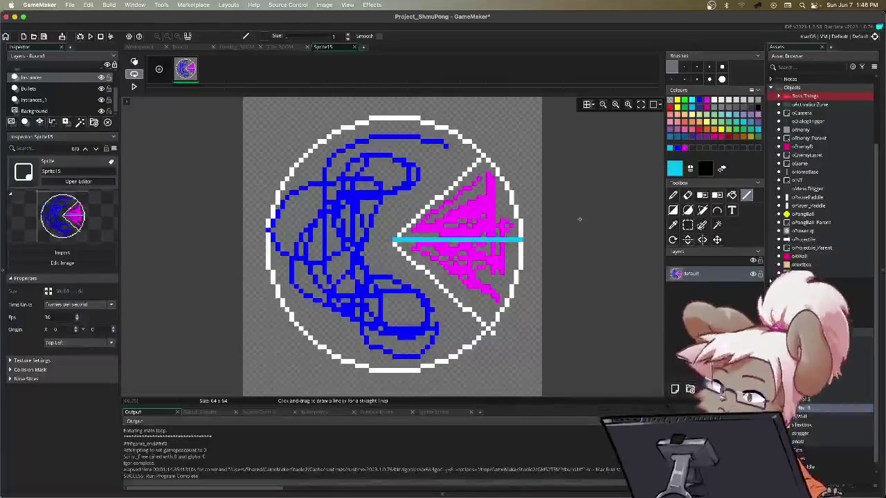
- Hand-write the cyan angle labels 0, 45 and 315 around the circle's right side
click(673, 196)
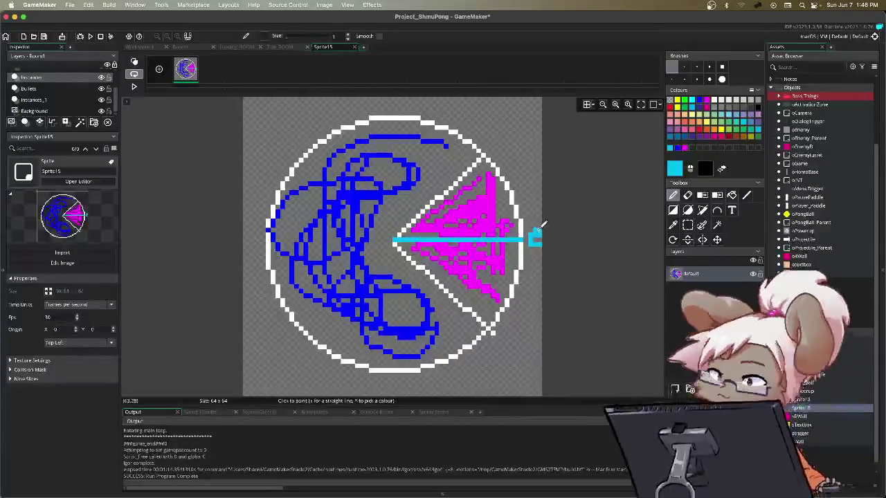
mouse_move(531, 231)
mouse_down()
mouse_move(537, 253)
mouse_move(542, 218)
mouse_move(539, 239)
mouse_up()
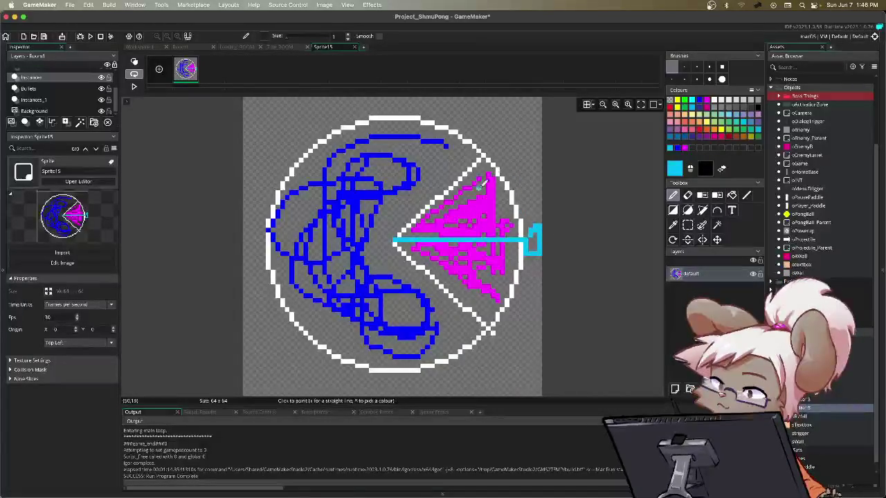
mouse_move(492, 131)
mouse_down()
mouse_move(509, 142)
mouse_move(507, 156)
mouse_move(522, 135)
mouse_move(508, 132)
mouse_up()
key(ctrl+z)
key(ctrl+z)
key(ctrl+z)
key(ctrl+z)
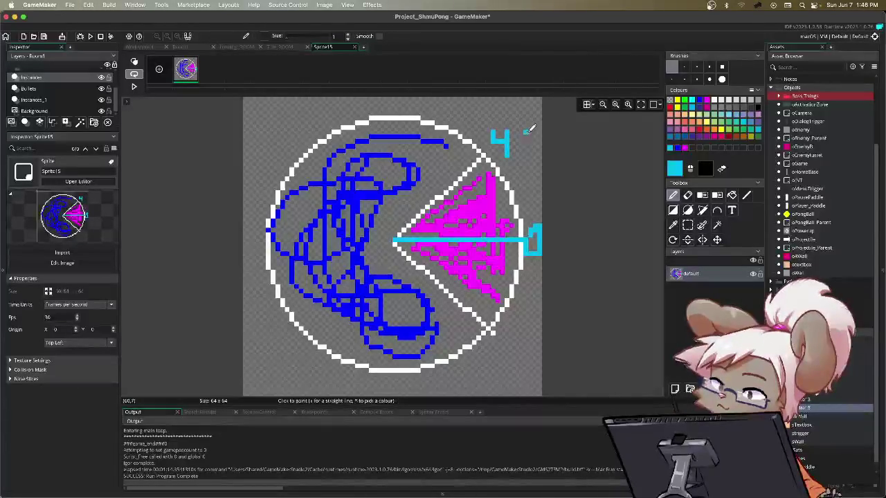
mouse_move(524, 129)
mouse_down()
mouse_move(531, 147)
mouse_move(524, 151)
mouse_up()
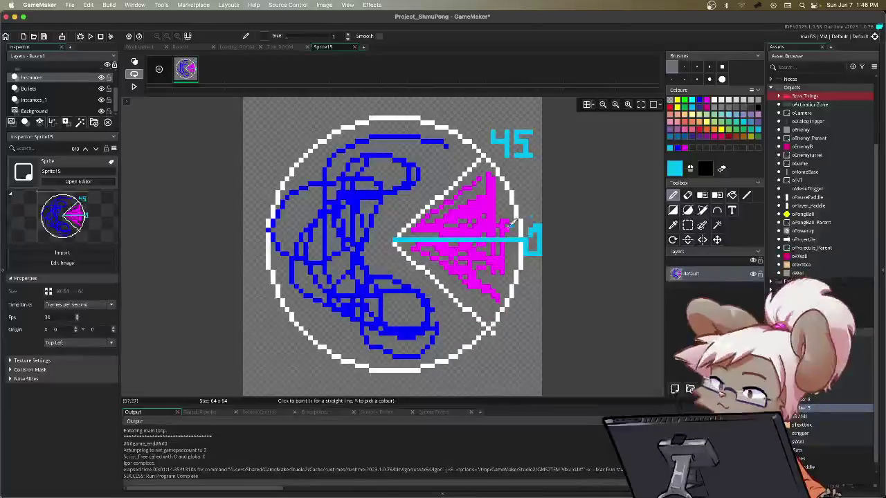
mouse_move(483, 351)
mouse_down()
mouse_move(493, 352)
mouse_move(494, 364)
mouse_up()
key(ctrl+z)
mouse_move(495, 346)
mouse_down()
mouse_move(499, 366)
mouse_move(493, 357)
mouse_move(521, 349)
mouse_move(506, 369)
mouse_up()
key(ctrl+z)
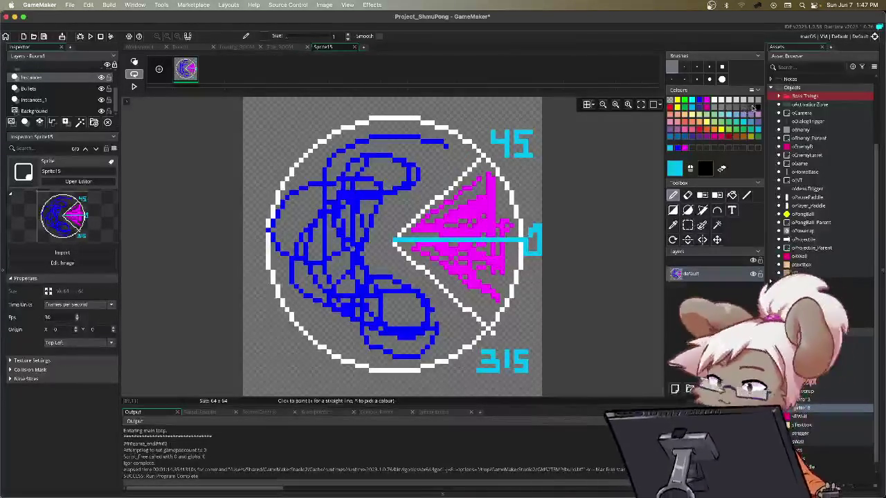
click(745, 110)
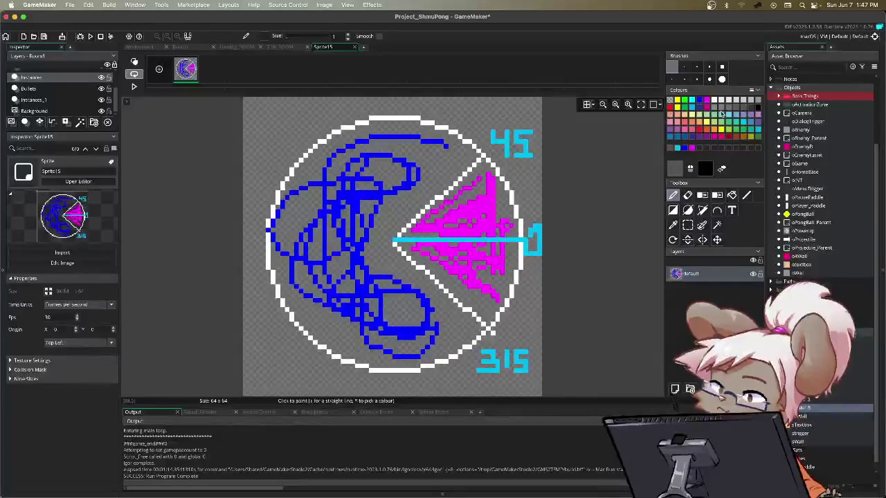
click(756, 111)
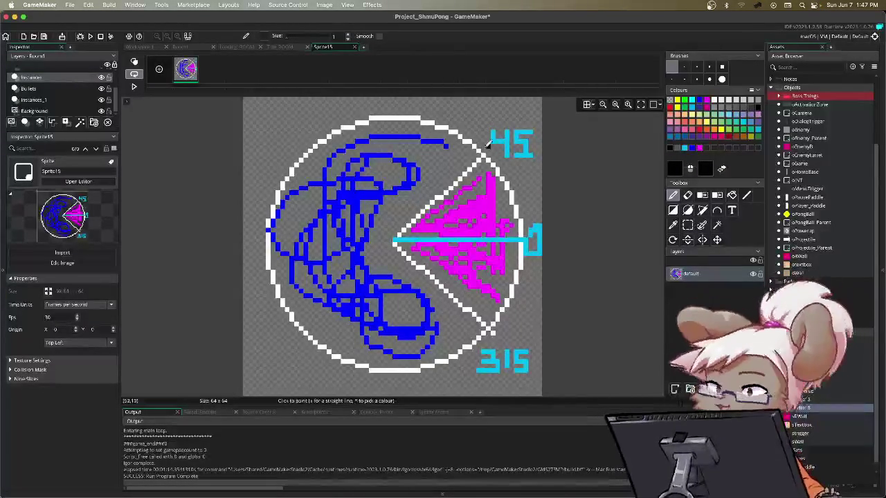
mouse_move(484, 147)
mouse_down()
mouse_move(424, 122)
mouse_move(271, 207)
mouse_move(365, 339)
mouse_move(455, 349)
mouse_move(486, 334)
mouse_up()
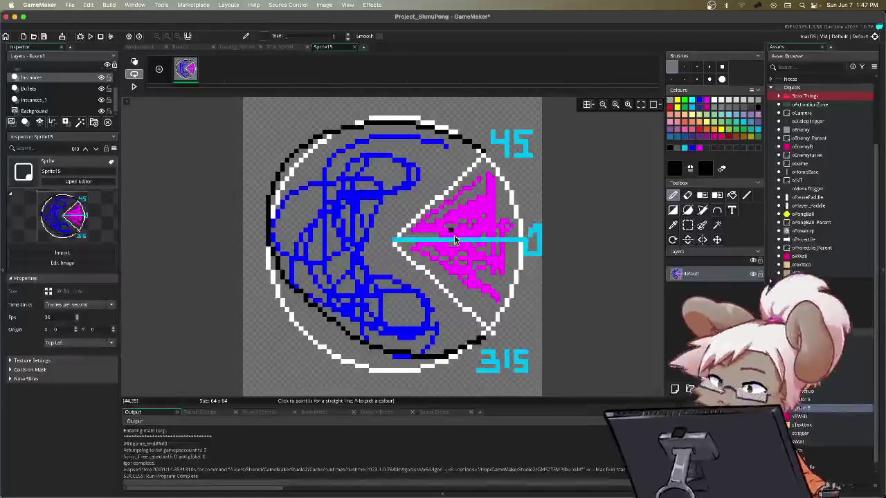
key(super+z)
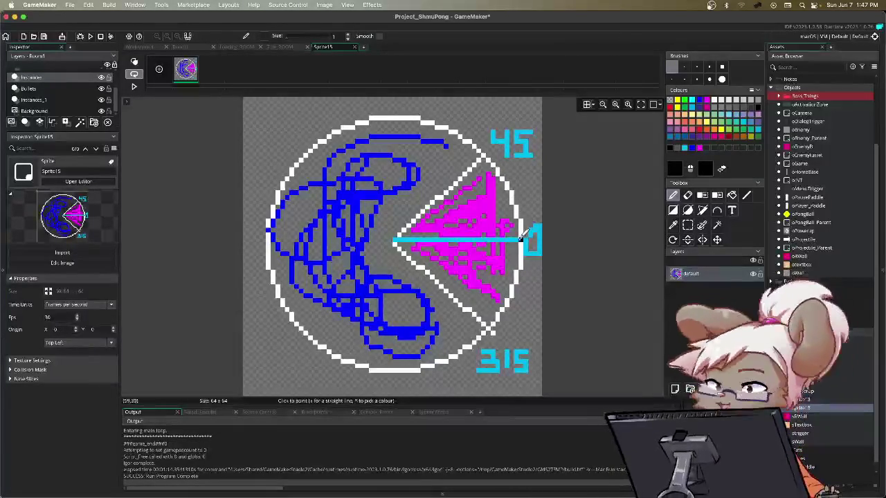
mouse_move(524, 231)
mouse_down()
mouse_move(493, 154)
mouse_move(528, 244)
mouse_move(530, 301)
mouse_move(499, 332)
mouse_move(532, 234)
mouse_up()
key(ctrl+z)
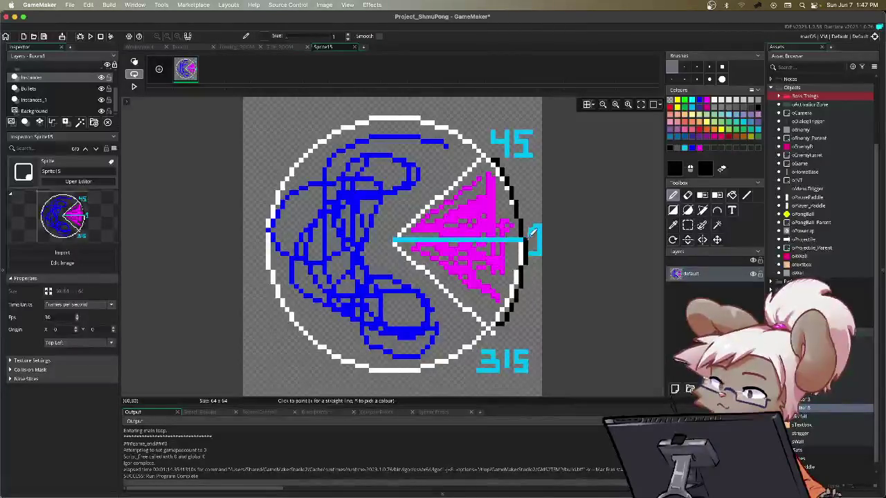
key(ctrl+z)
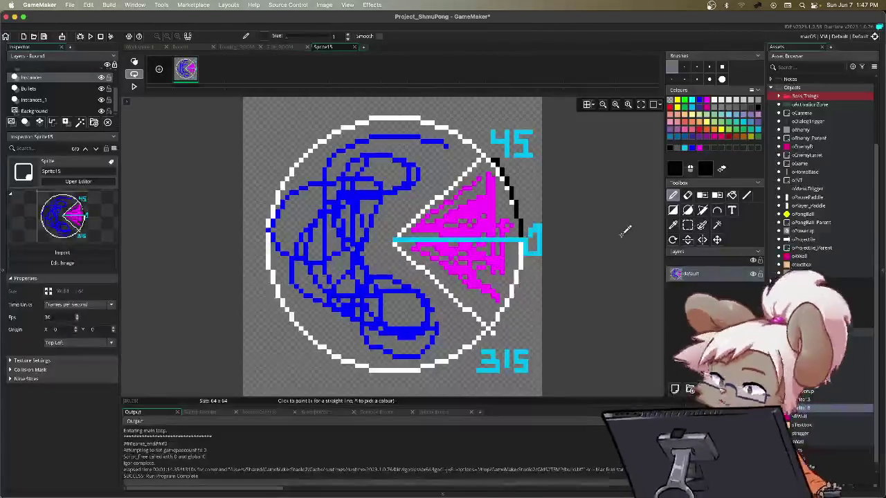
key(ctrl+z)
drag(484, 233, 547, 235)
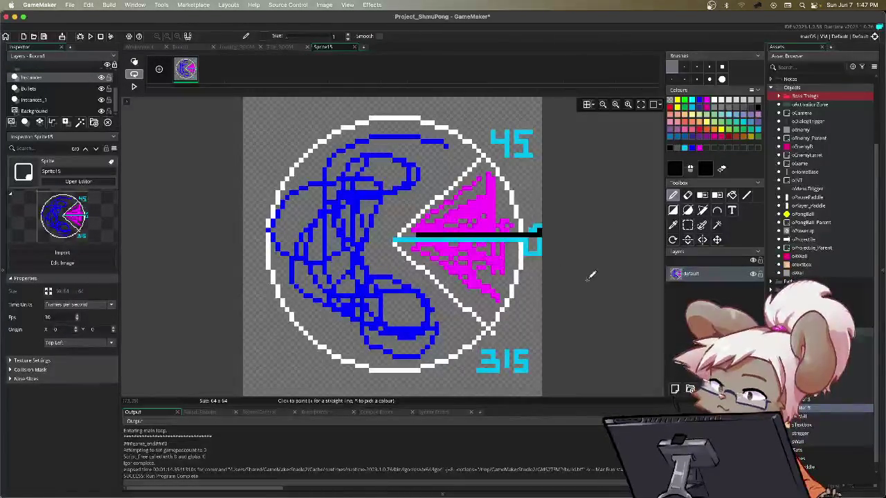
key(ctrl+z)
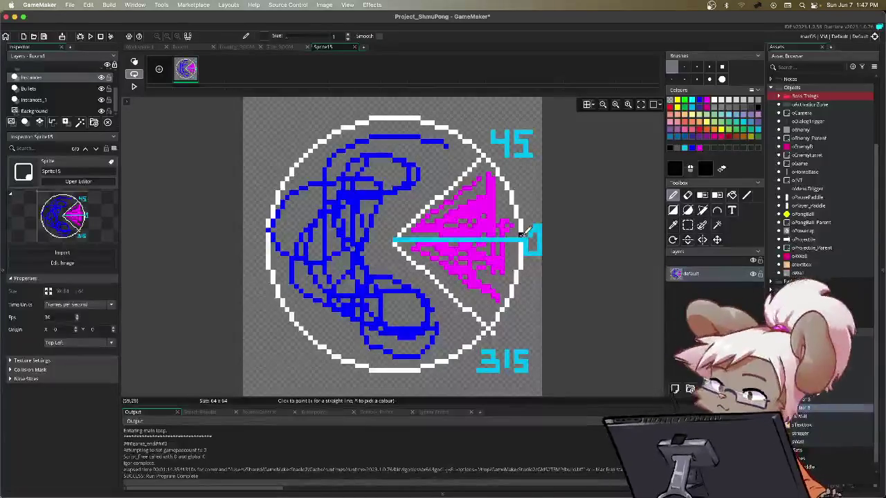
mouse_move(526, 233)
mouse_down()
mouse_move(488, 149)
mouse_move(315, 297)
mouse_move(493, 304)
mouse_up()
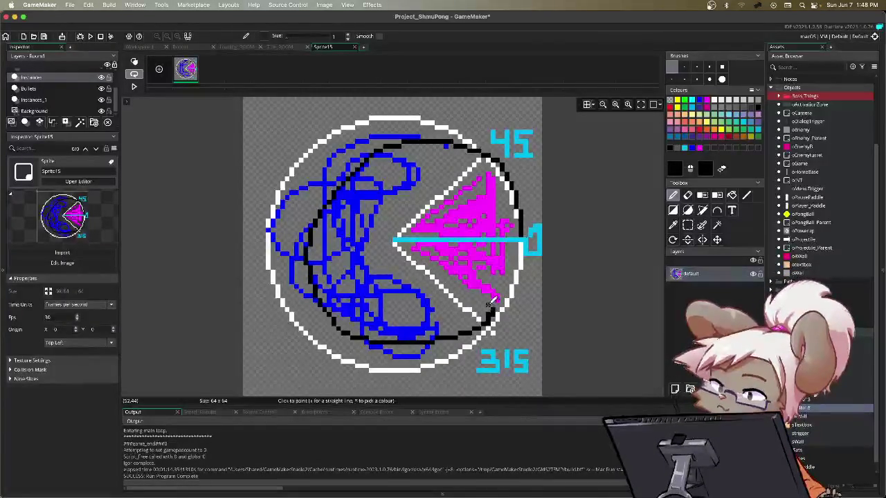
key(ctrl+z)
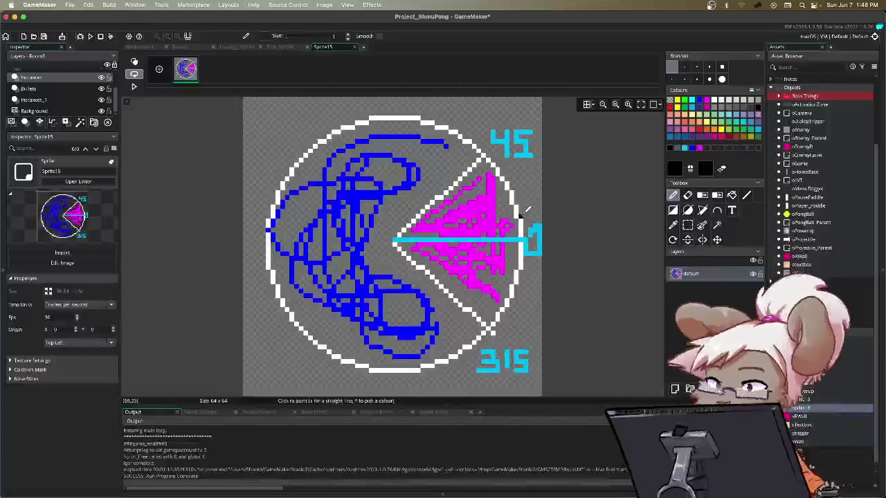
mouse_move(485, 155)
mouse_down()
mouse_move(501, 169)
mouse_move(531, 238)
mouse_up()
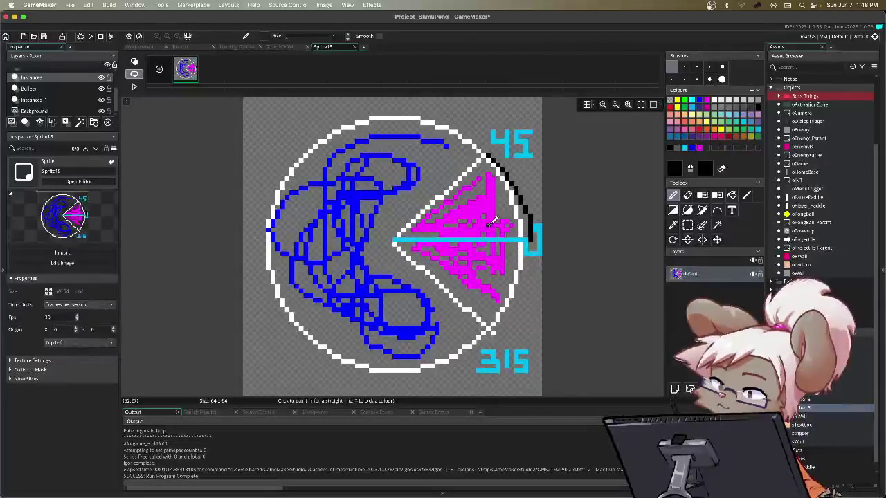
mouse_move(486, 148)
mouse_down()
mouse_move(447, 129)
mouse_move(280, 200)
mouse_move(377, 367)
mouse_move(484, 346)
mouse_move(474, 313)
mouse_up()
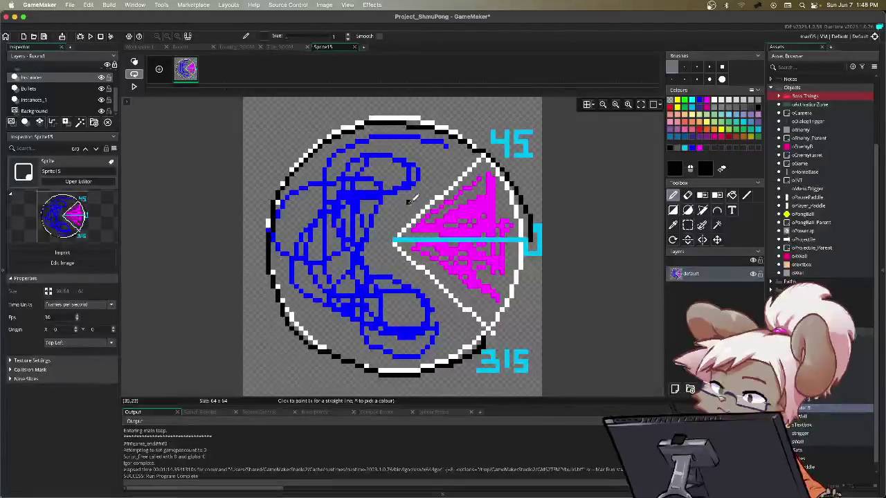
key(super+z)
key(super+z)
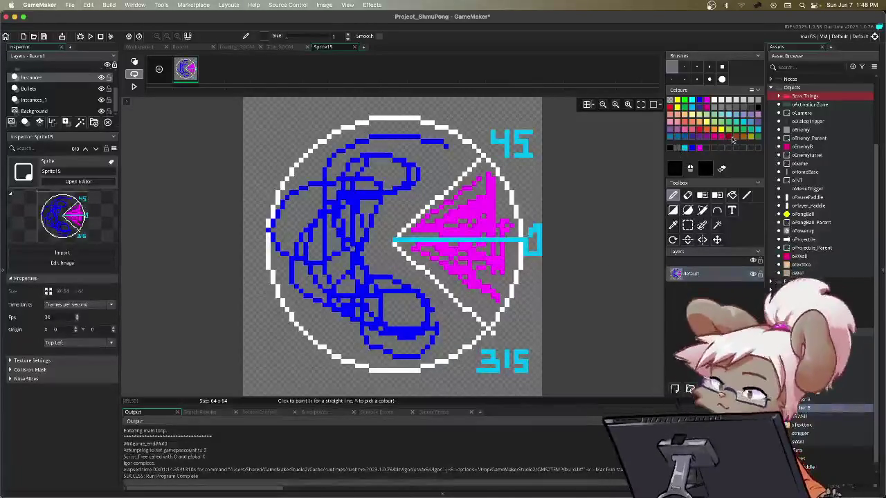
click(728, 138)
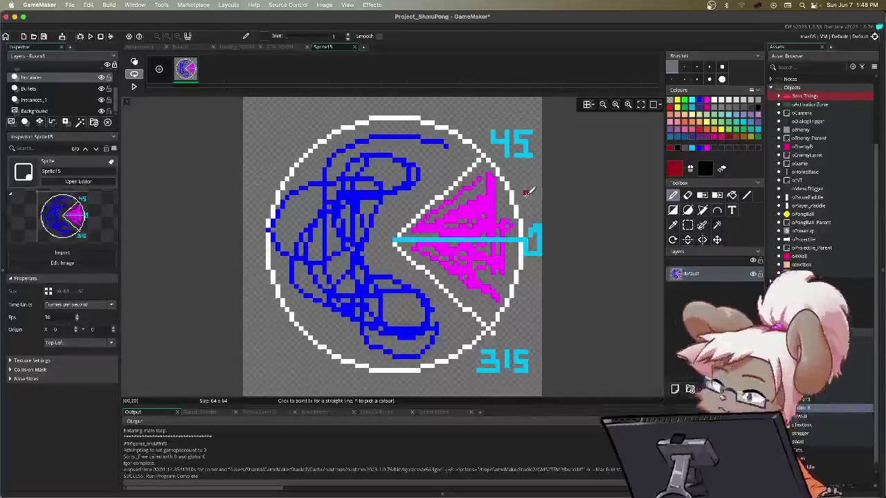
mouse_move(524, 229)
mouse_down()
mouse_move(508, 146)
mouse_move(339, 127)
mouse_move(367, 343)
mouse_move(511, 277)
mouse_move(523, 237)
mouse_up()
- Trace the circle's upper edge in dark red from the 0° mark over the top to the left
key(super+z)
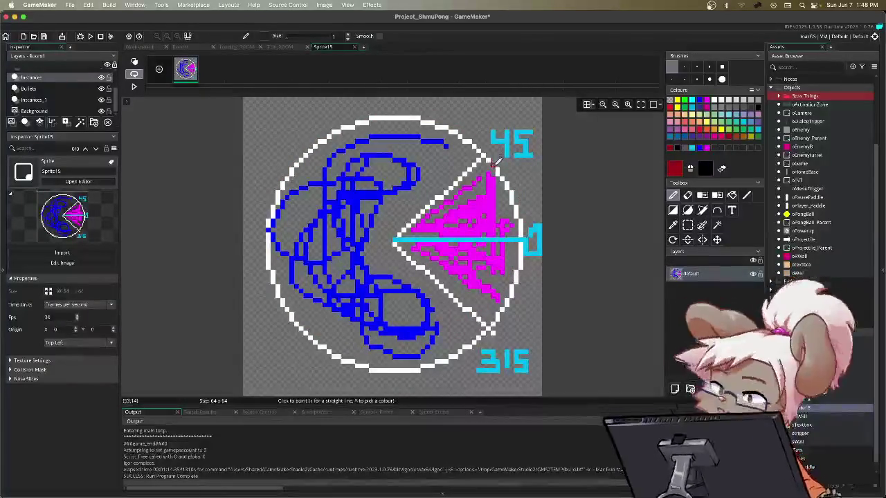
mouse_move(527, 233)
mouse_down()
mouse_move(446, 133)
mouse_move(291, 260)
mouse_up()
key(super+z)
mouse_move(526, 234)
mouse_down()
mouse_move(398, 129)
mouse_move(270, 223)
mouse_move(274, 230)
mouse_up()
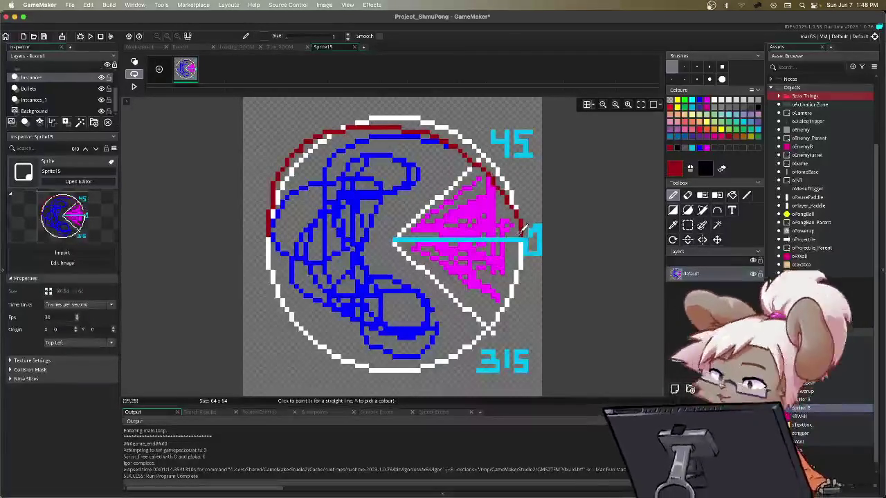
mouse_move(526, 230)
mouse_down()
mouse_move(526, 205)
mouse_move(496, 153)
mouse_move(528, 220)
mouse_up()
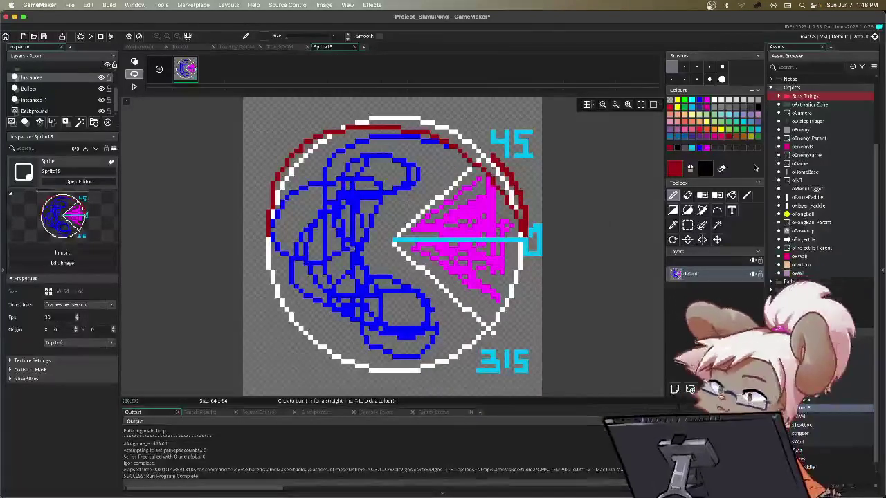
- Trace the circle's lower edge in green up to the 0° line, then return to the sprite workspace
click(755, 138)
mouse_move(271, 239)
mouse_down()
mouse_move(267, 250)
mouse_move(320, 345)
mouse_move(474, 340)
mouse_move(527, 241)
mouse_up()
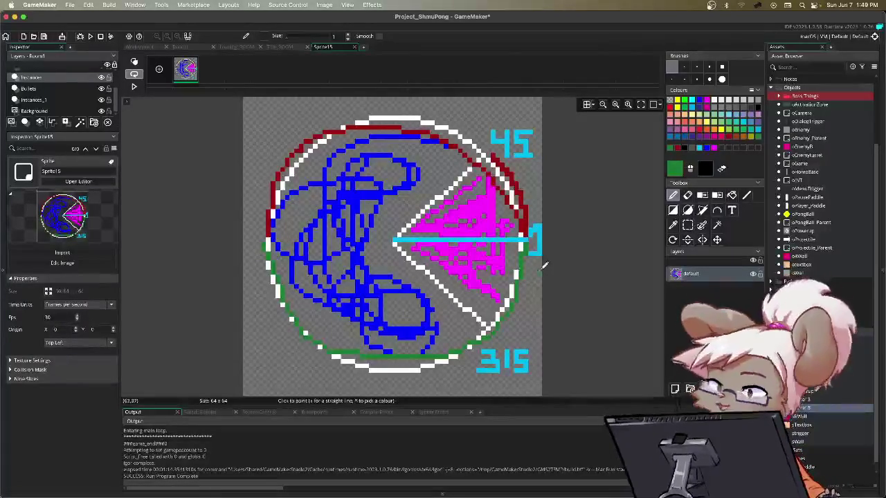
mouse_move(500, 331)
mouse_down()
mouse_move(518, 315)
mouse_move(537, 266)
mouse_move(520, 331)
mouse_move(539, 243)
mouse_up()
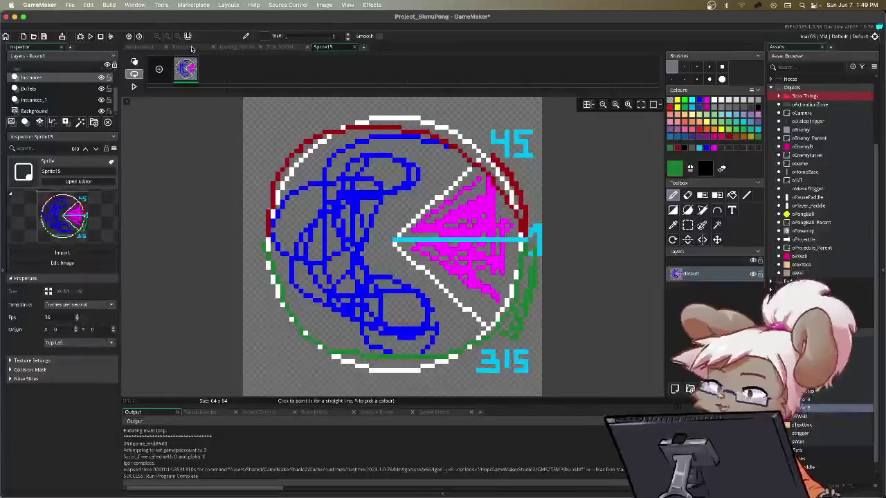
click(152, 47)
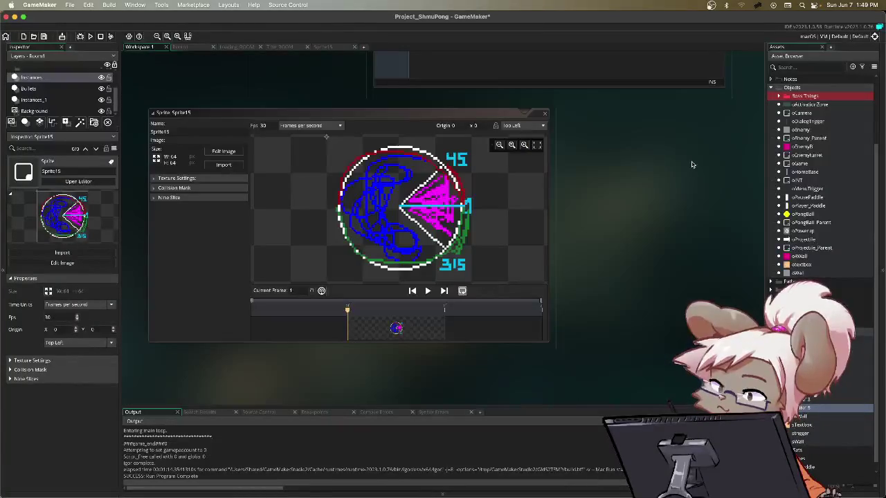
- In oPongBall's Step code, delete the old random bullet direction line
double_click(801, 215)
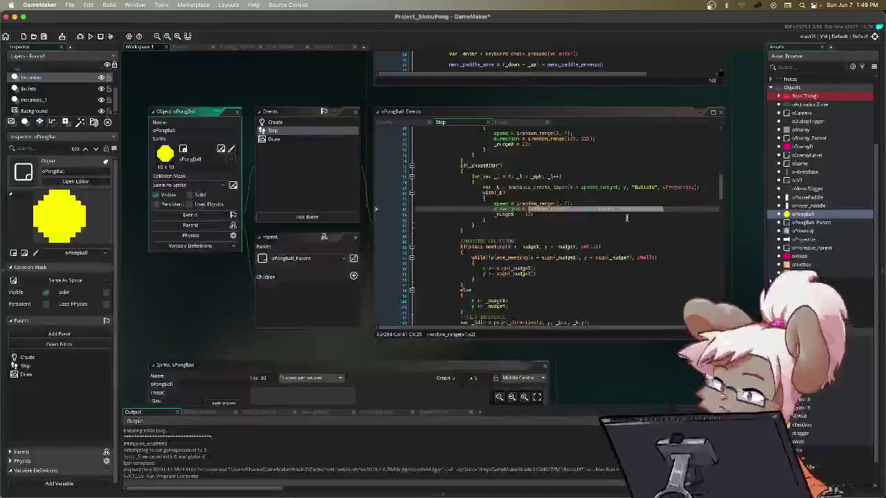
click(673, 206)
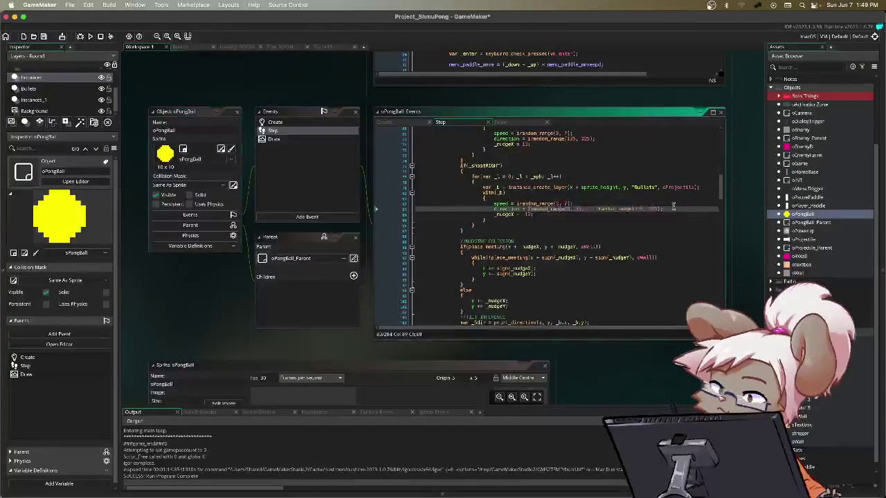
key(shift+Up)
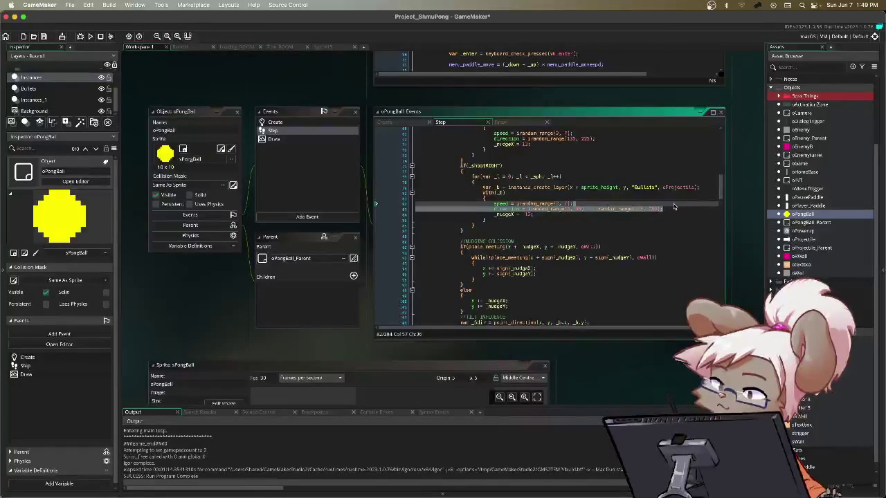
key(BackSpace)
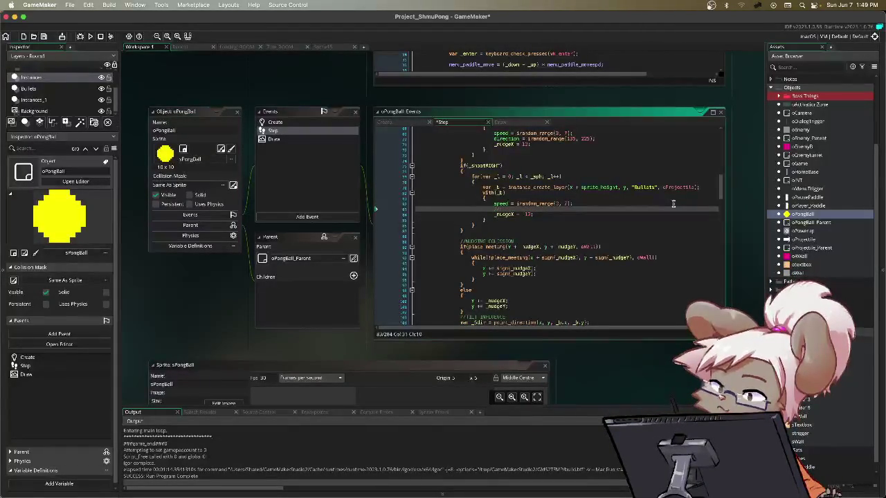
- Add a '//Making the same range' comment and begin the _rShot variable line beneath it
text(Making )
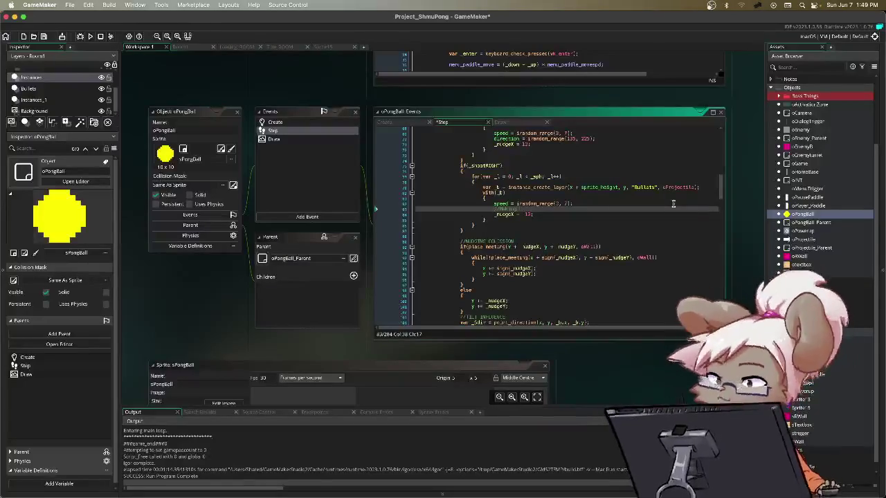
text(the same)
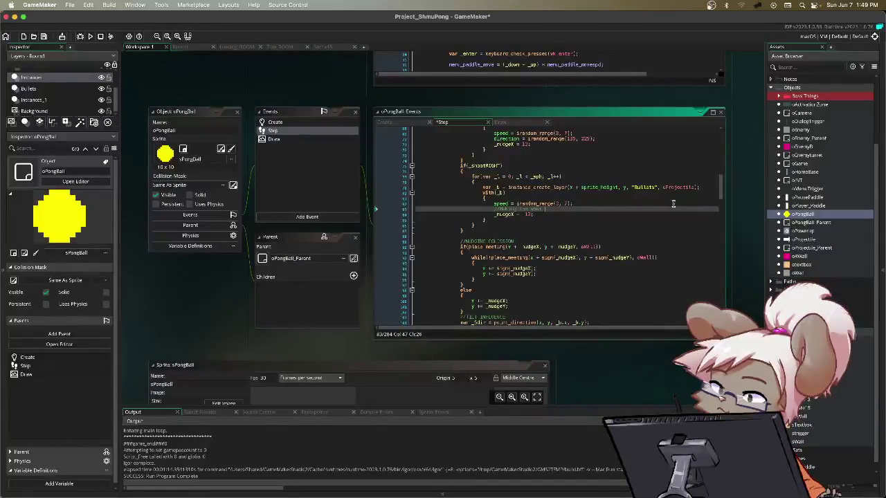
text( range as the wall. I)
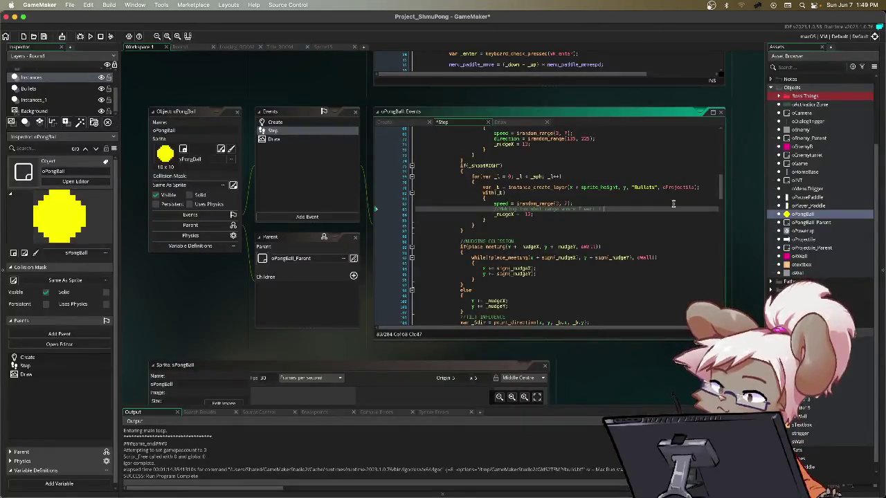
key(Return)
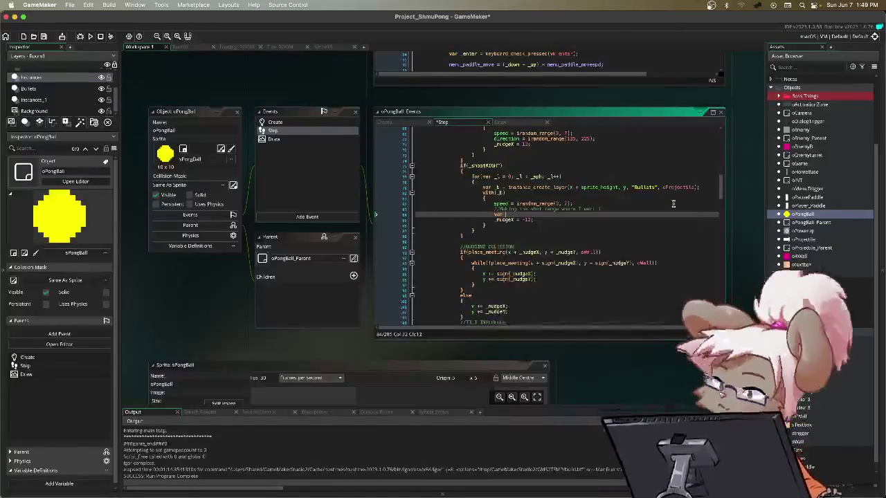
text(_)
text(Shot = random)
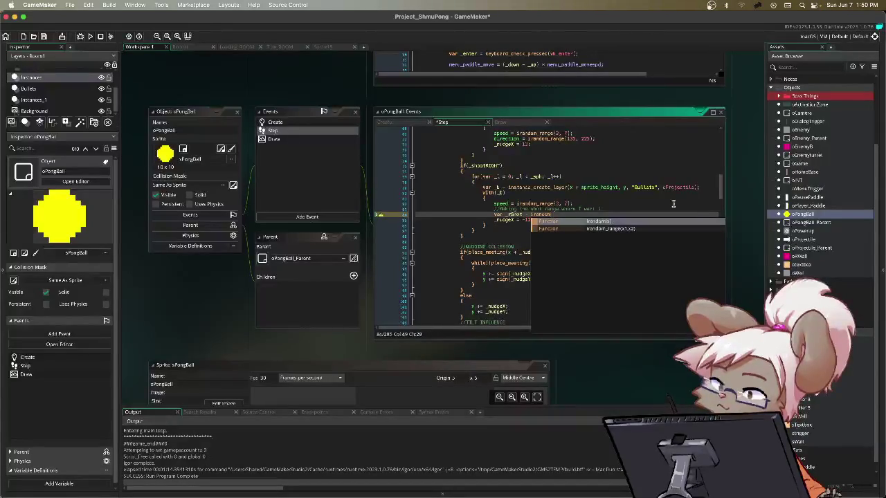
- Finish 'var _rShot = irandom(360);' and begin an if(_rShot > comparison below it
text((360)
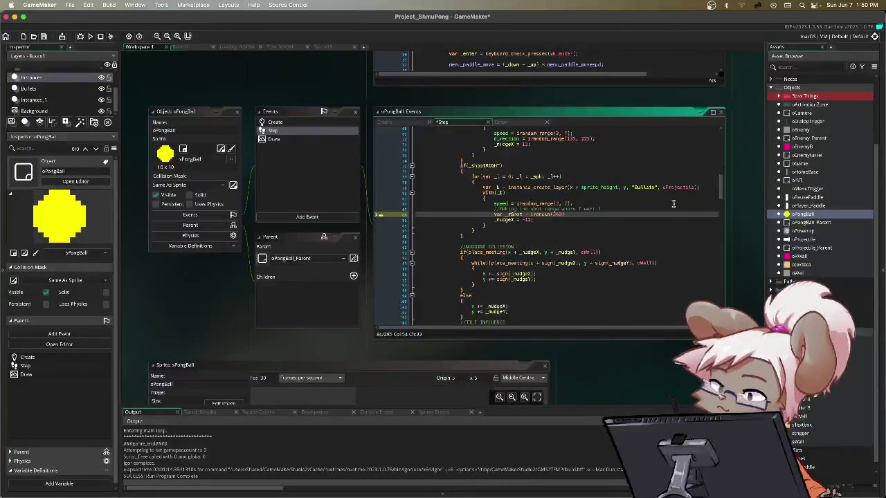
key(Return)
key(Return)
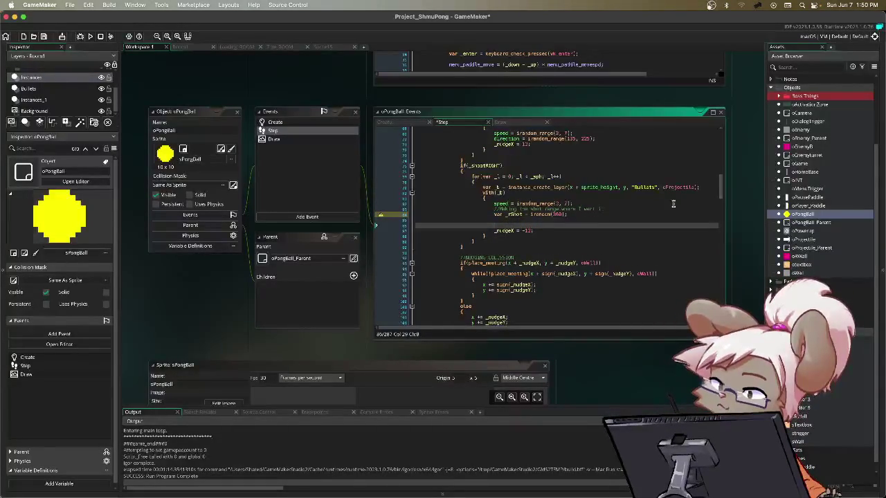
text(if()
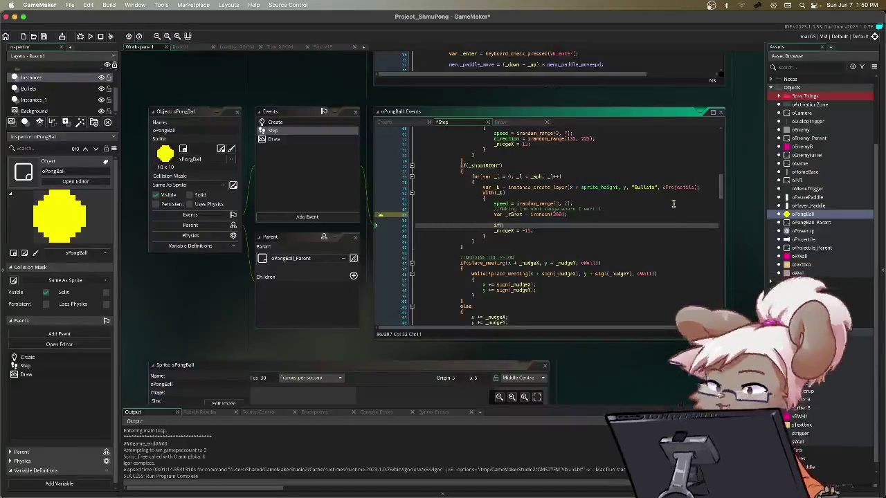
text(_rShot)
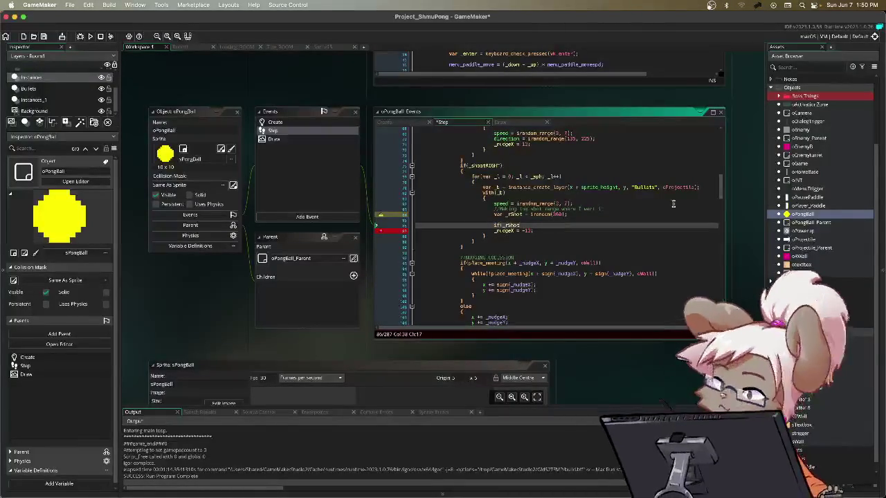
text())
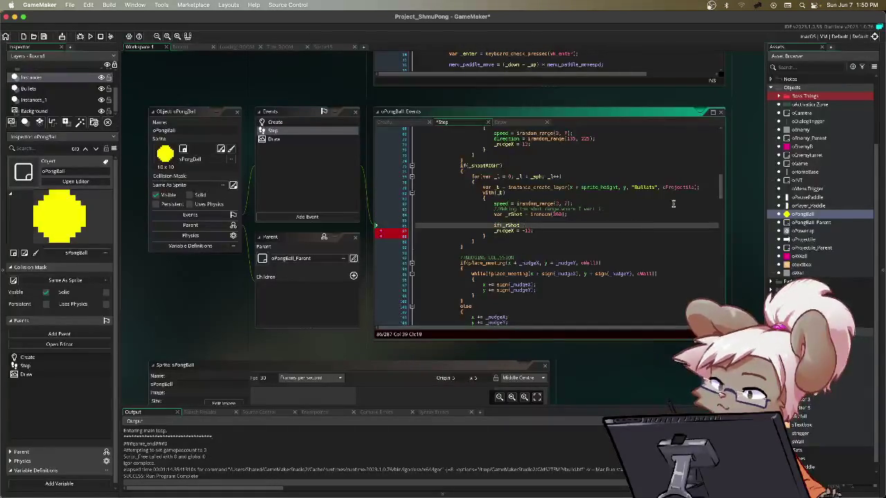
text(>)
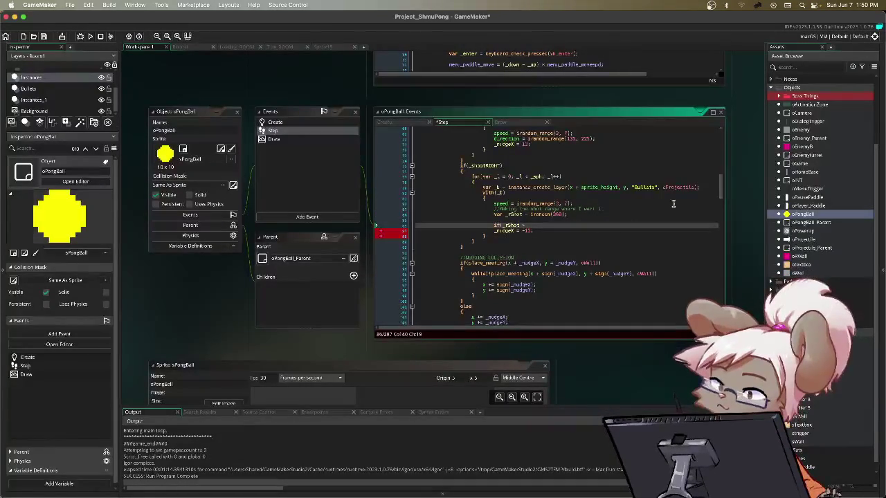
text( 100)
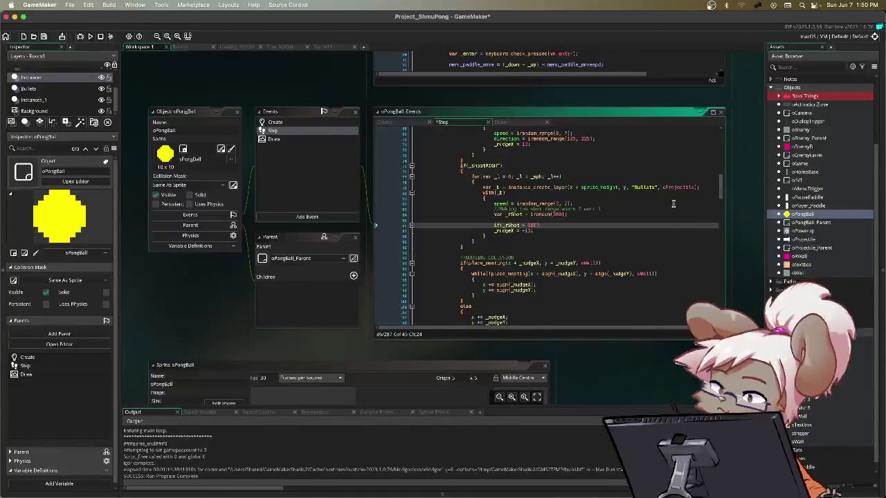
- Add a braced block under the if setting direction = irandom_range(315, 359)
key(Return)
text({)
key(Return)
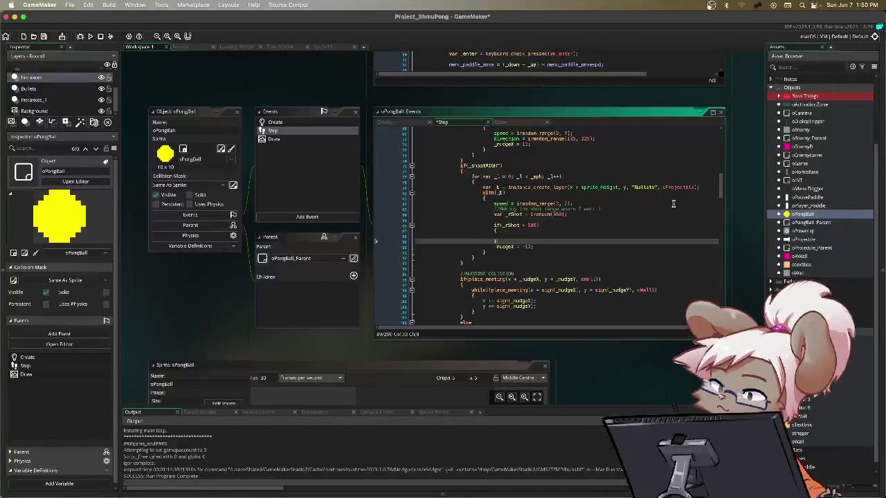
key(Up)
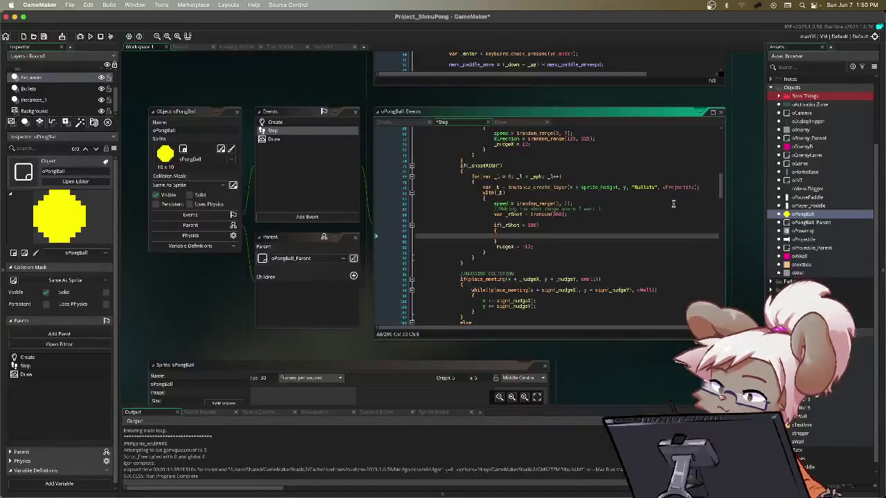
text(direction)
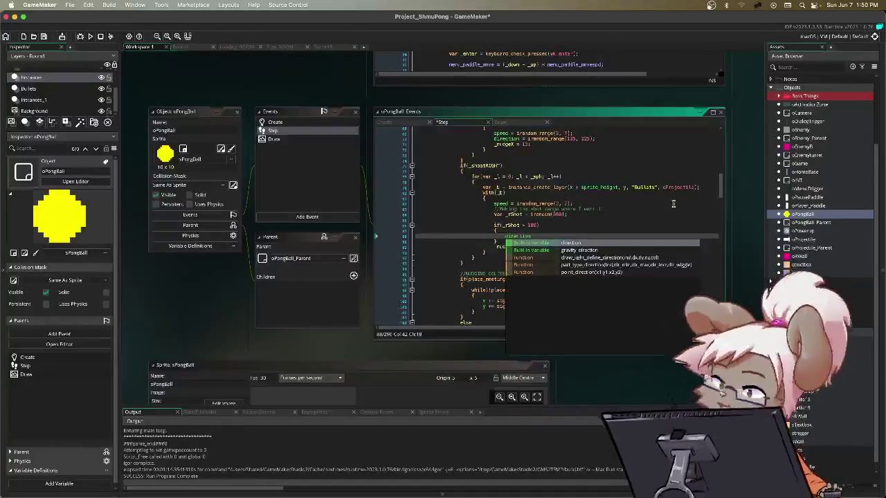
text( = )
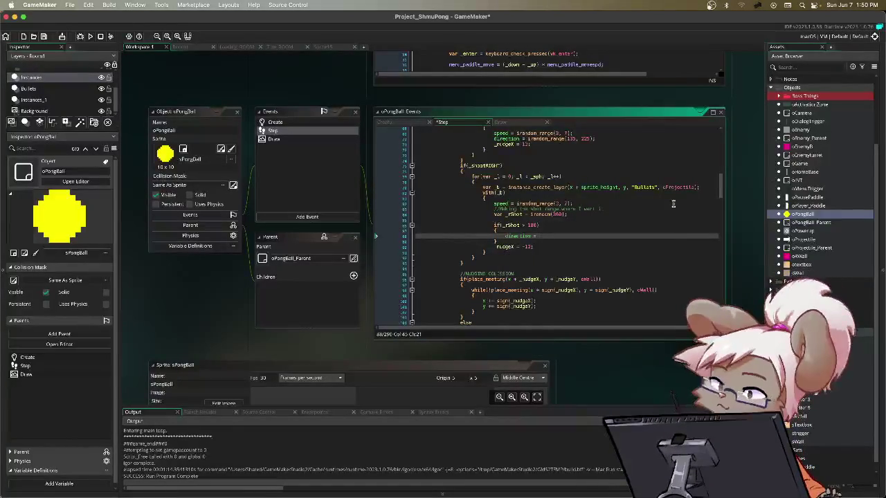
text(irandom_r)
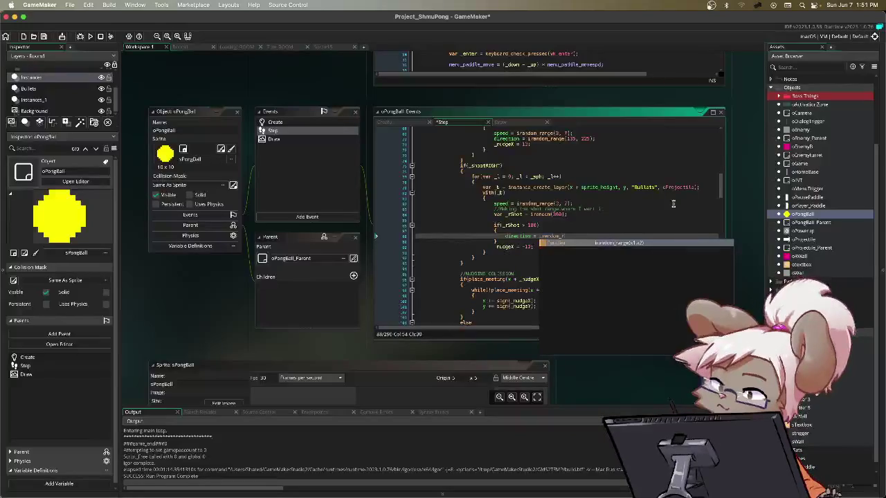
text(ange()
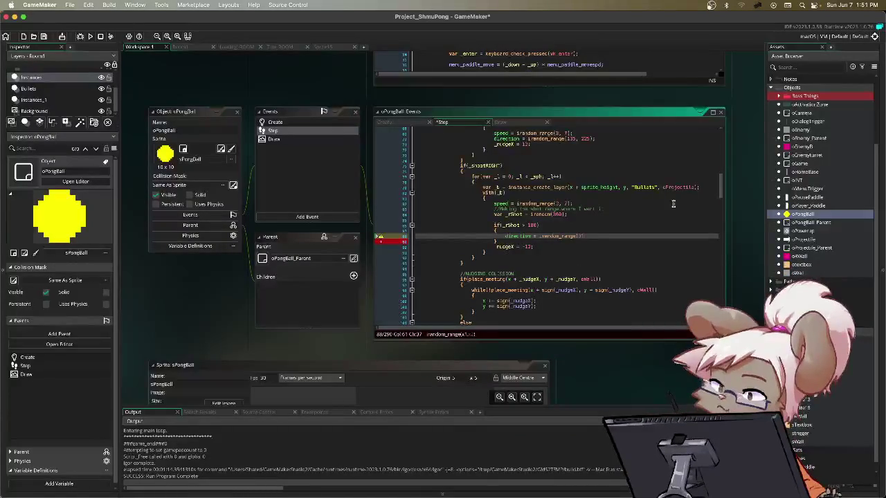
text(315, 395)
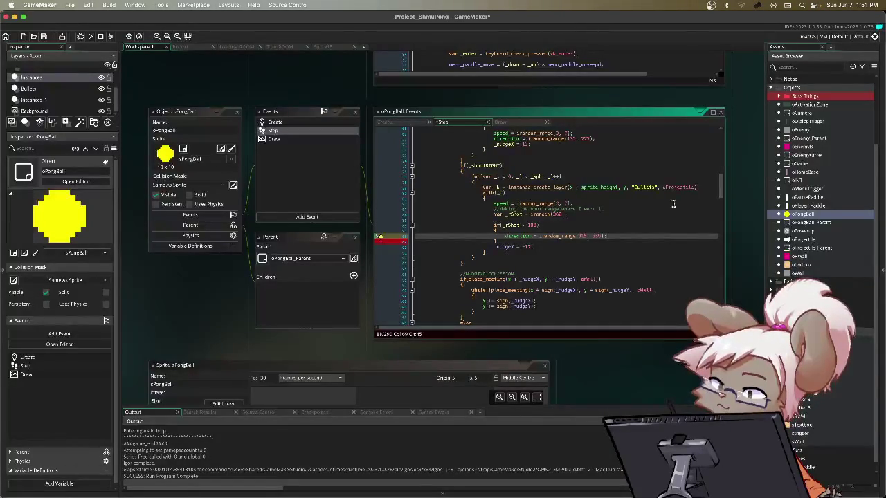
- Start a second if(_rShot check on a new line after the block
key(Down)
key(Return)
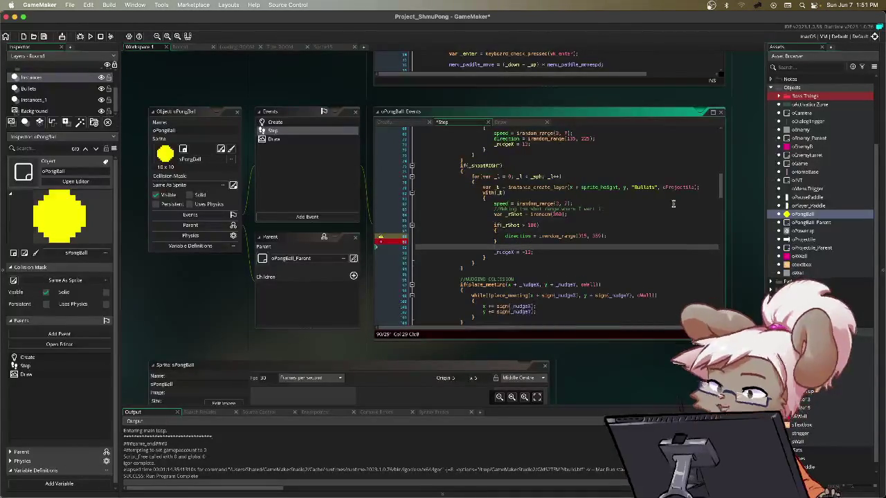
text(if()
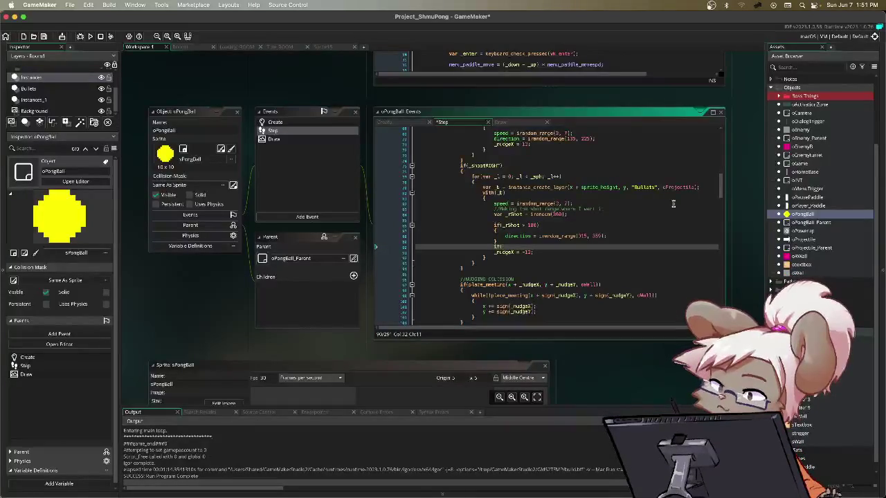
text(r)
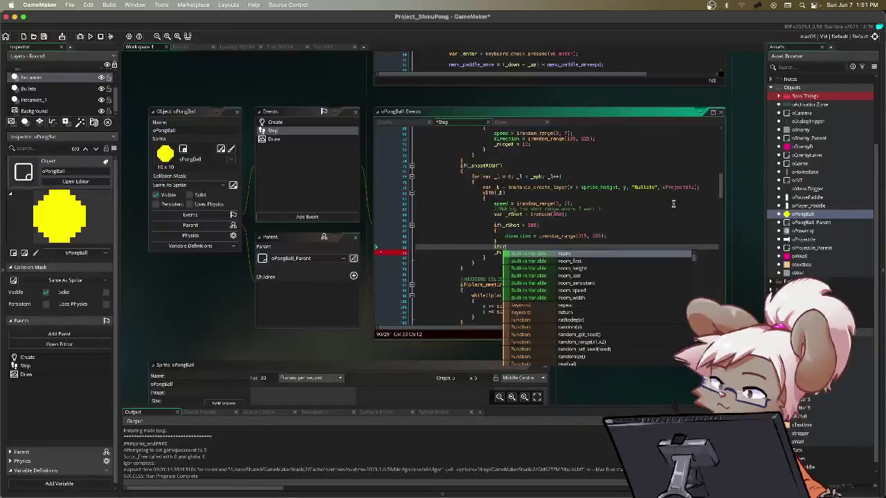
key(BackSpace)
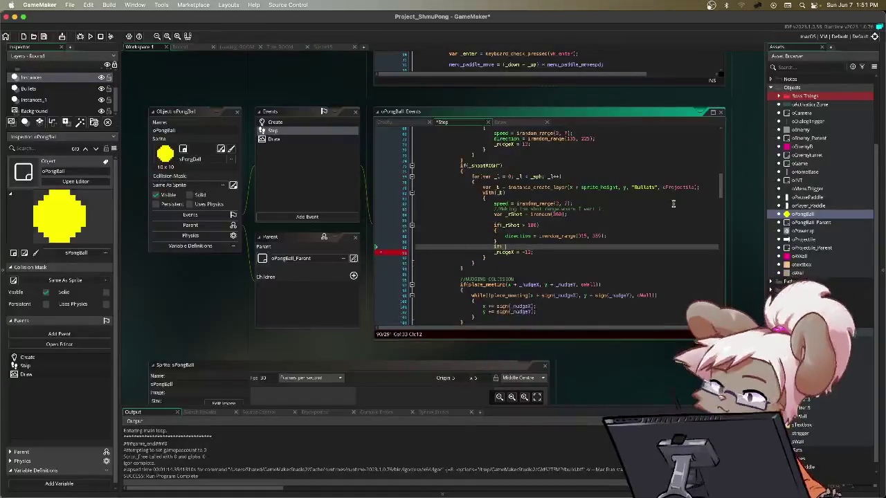
text(_rShot )
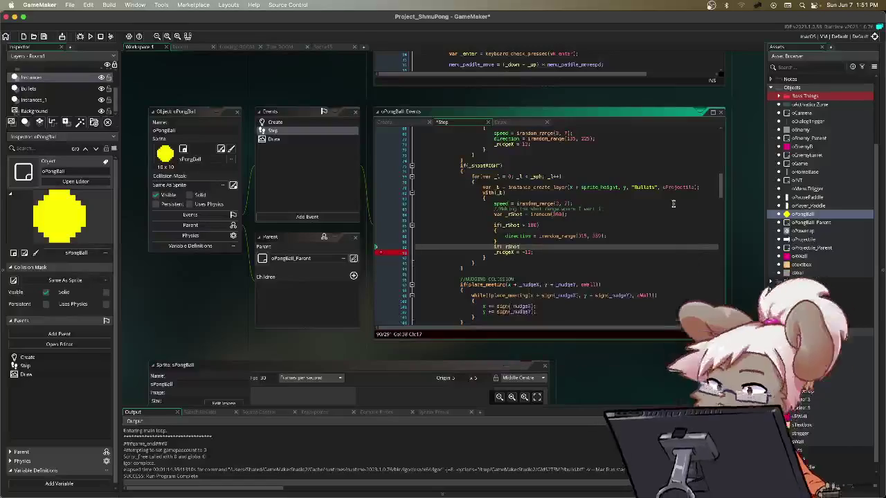
text(== 180)
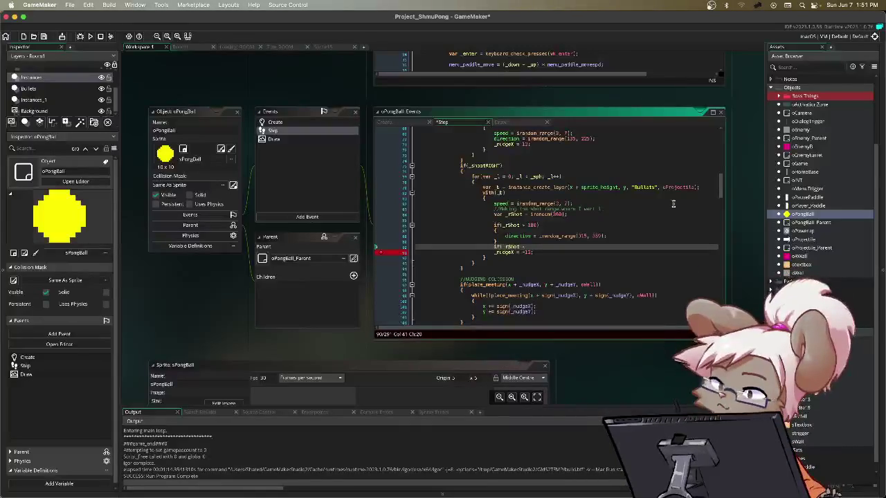
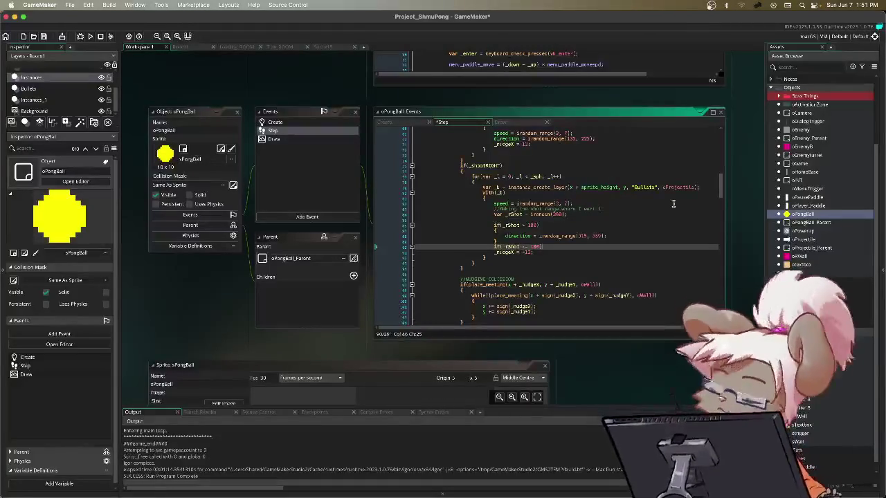
- Add a block setting direction = random_range(0, 45) under the _rShot check, then run the game from its menu
key(Return)
text({)
key(Return)
key(Return)
key(Up)
text(dir)
text(ection = irandom_)
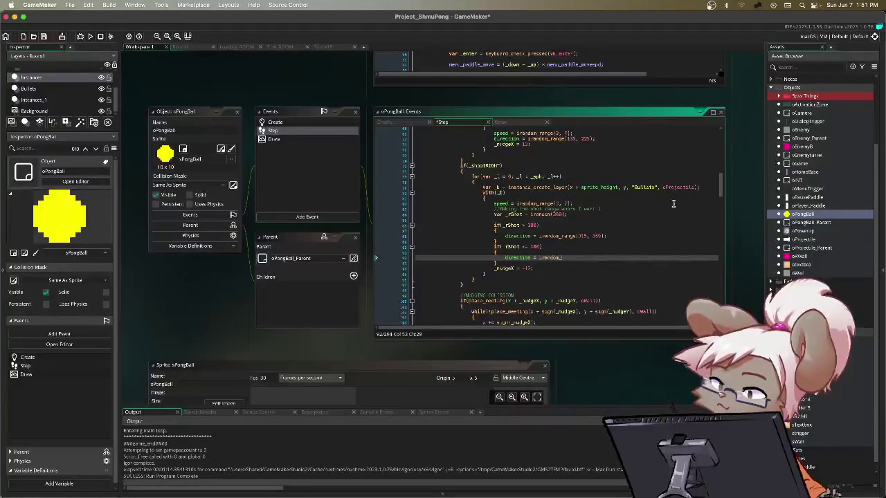
text(range()
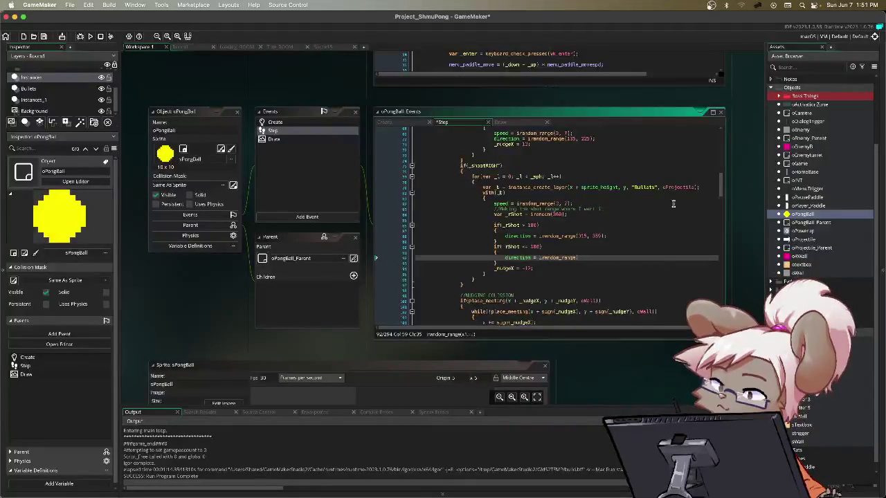
text(0, 45);)
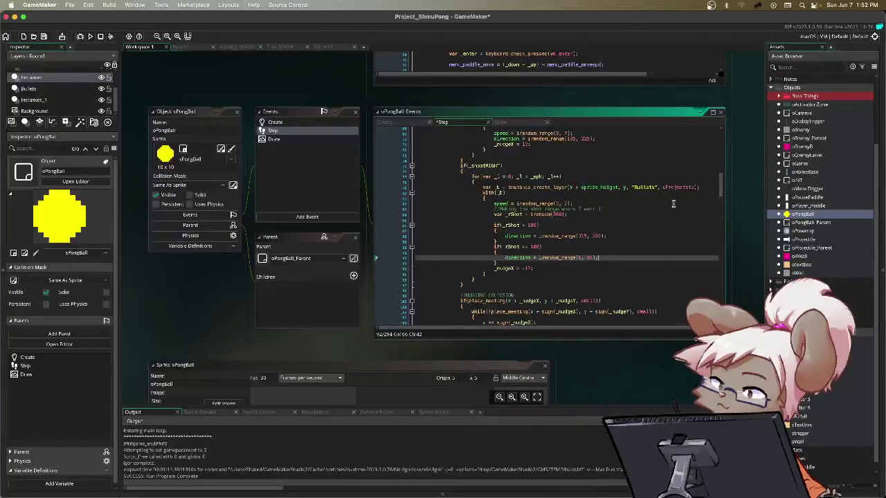
key(F5)
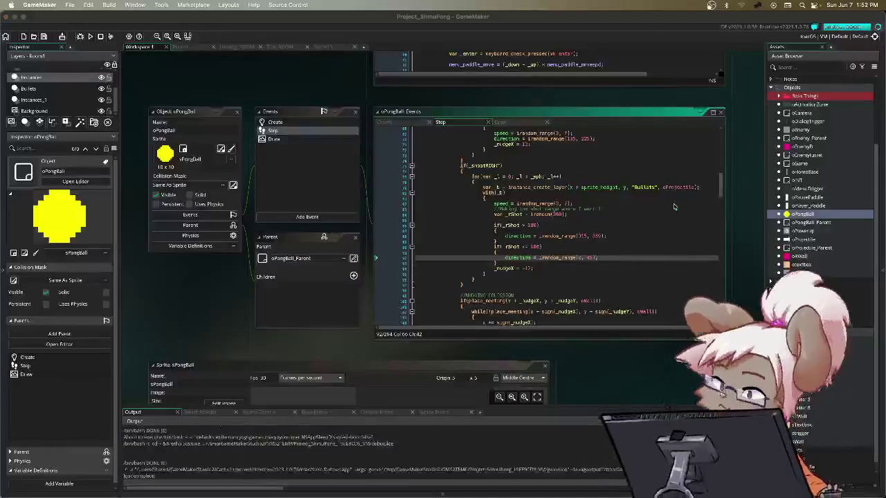
key(Return)
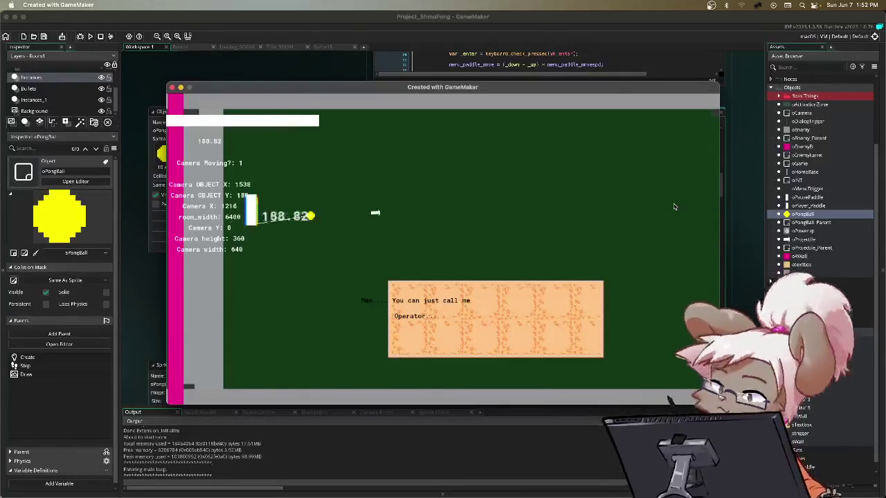
key(Down)
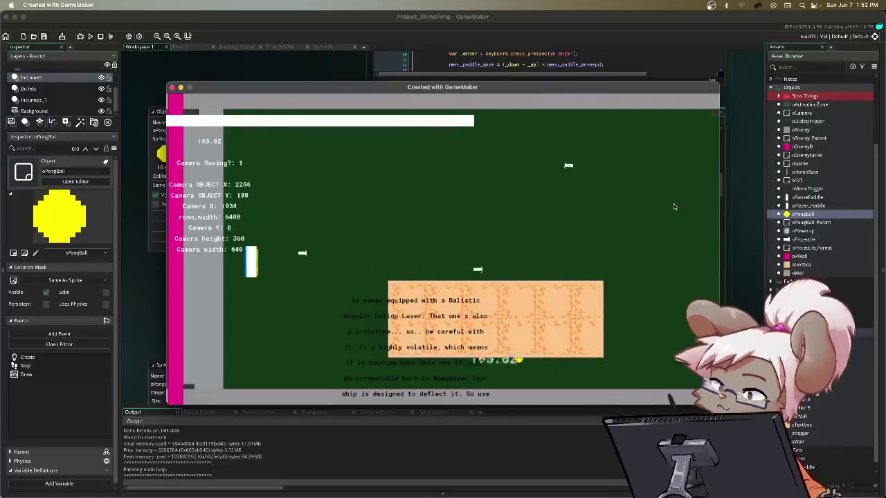
key(Down)
key(Up)
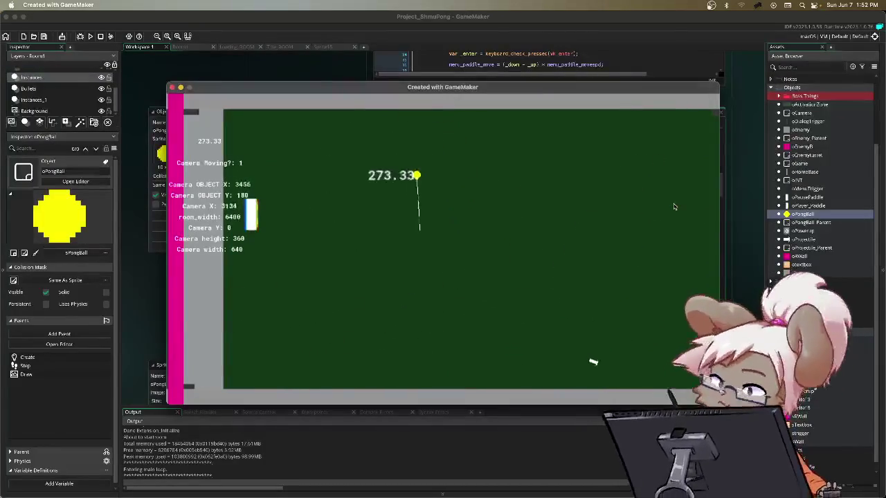
key(Down)
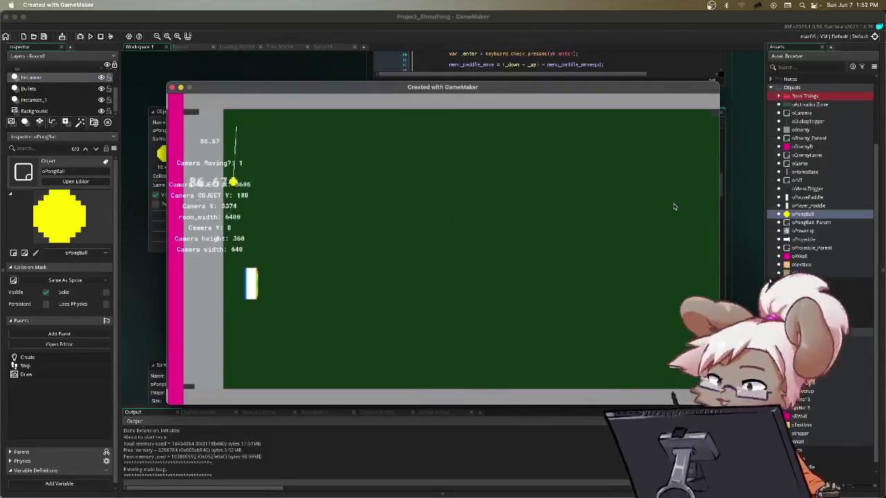
key(Escape)
key(Down)
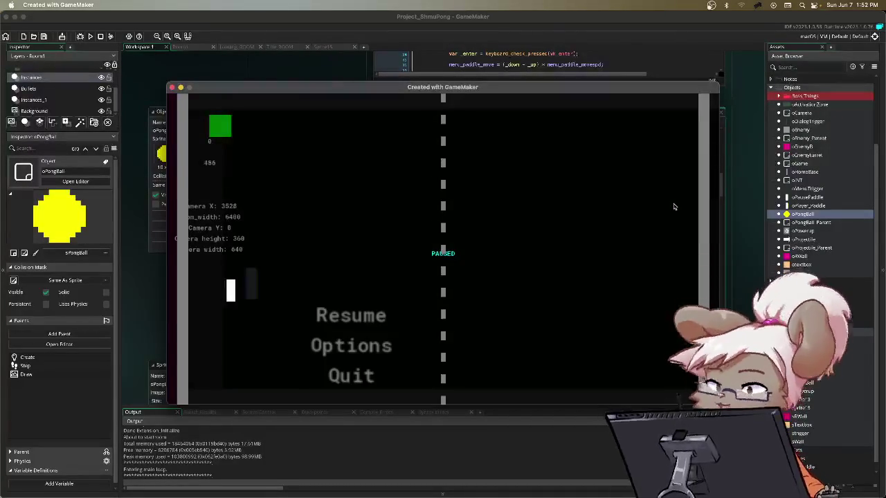
key(Return)
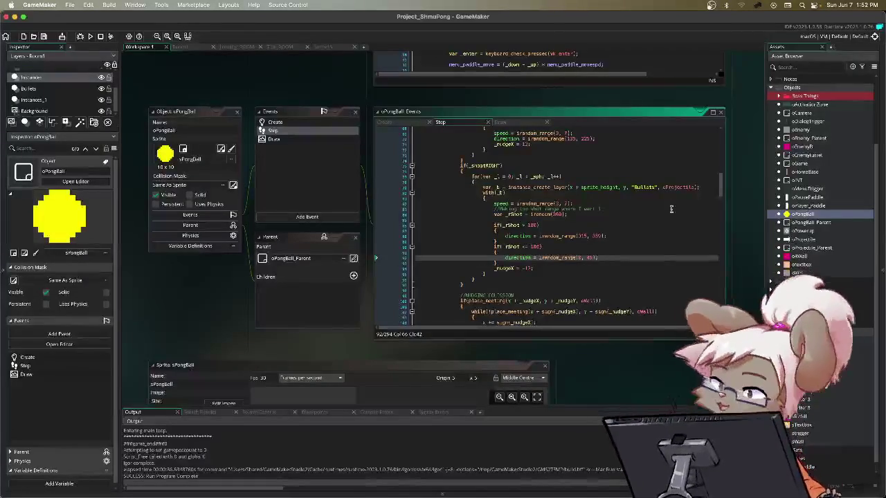
scroll(636, 244, down, 5)
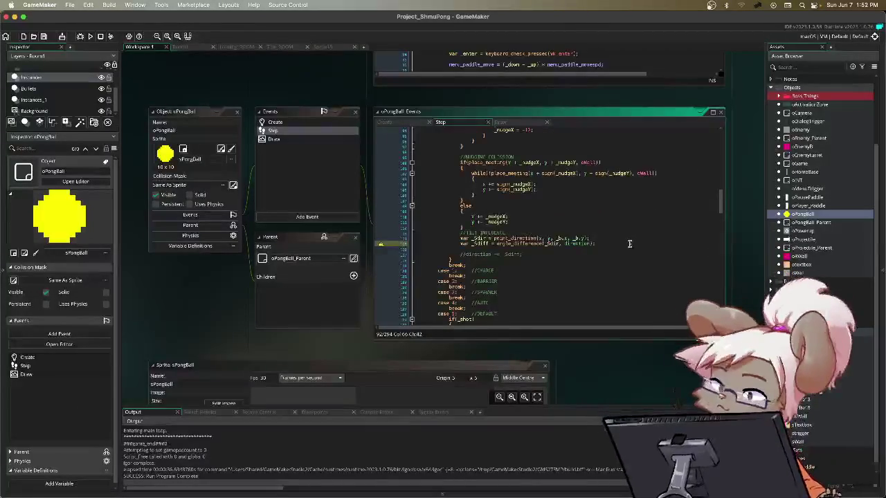
scroll(631, 241, down, 6)
scroll(623, 241, down, 2)
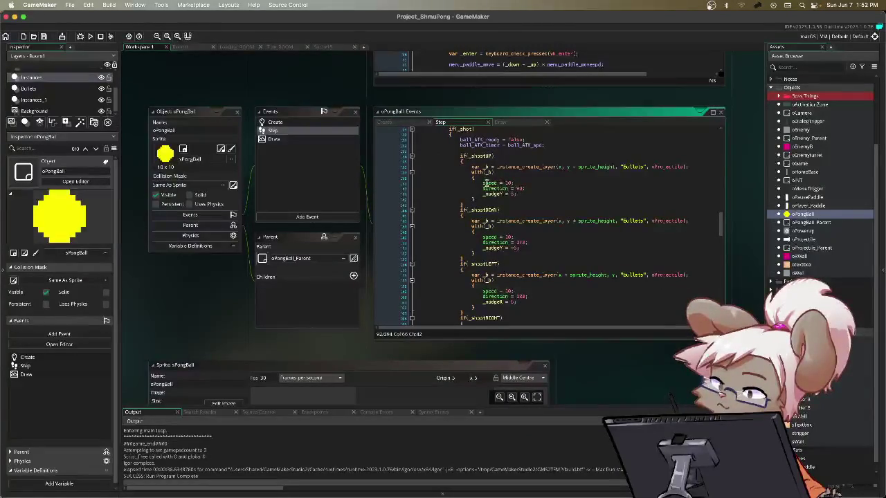
scroll(552, 207, down, 3)
scroll(551, 207, down, 3)
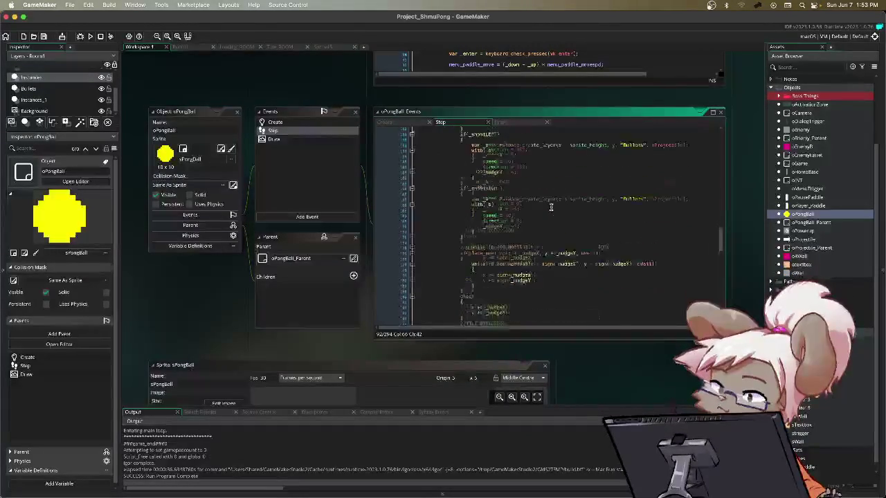
scroll(551, 207, down, 2)
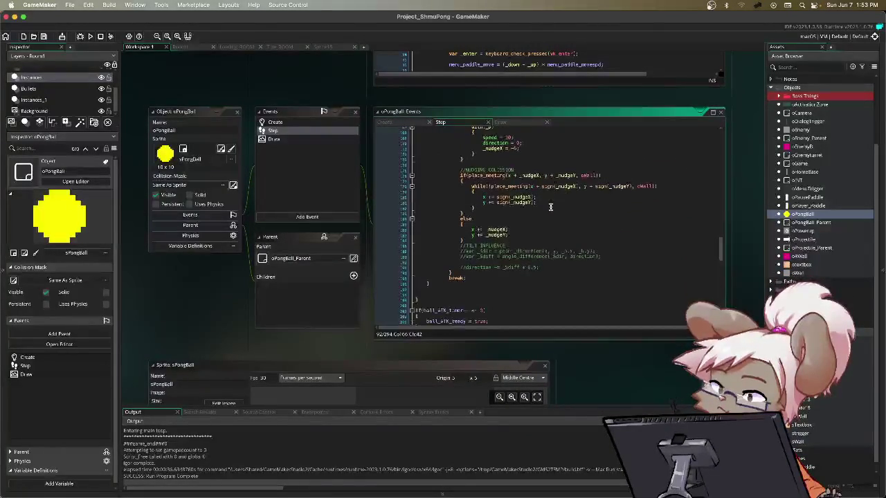
scroll(551, 206, down, 2)
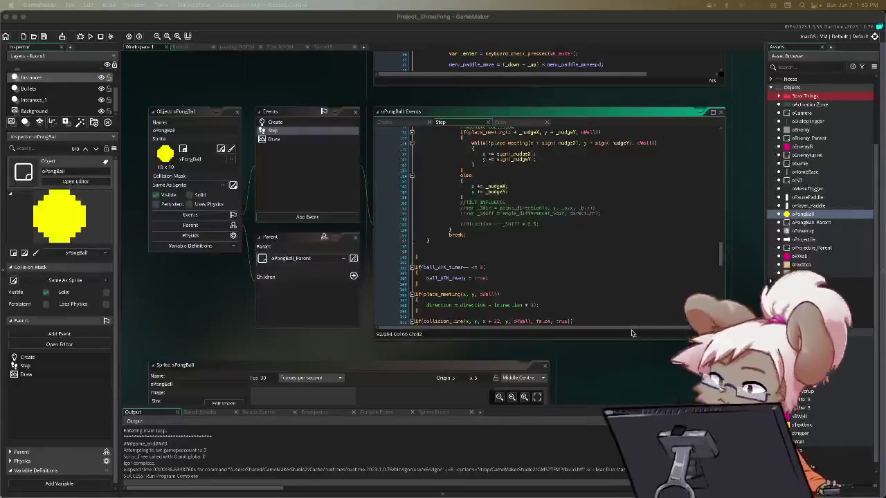
click(534, 263)
scroll(593, 270, down, 4)
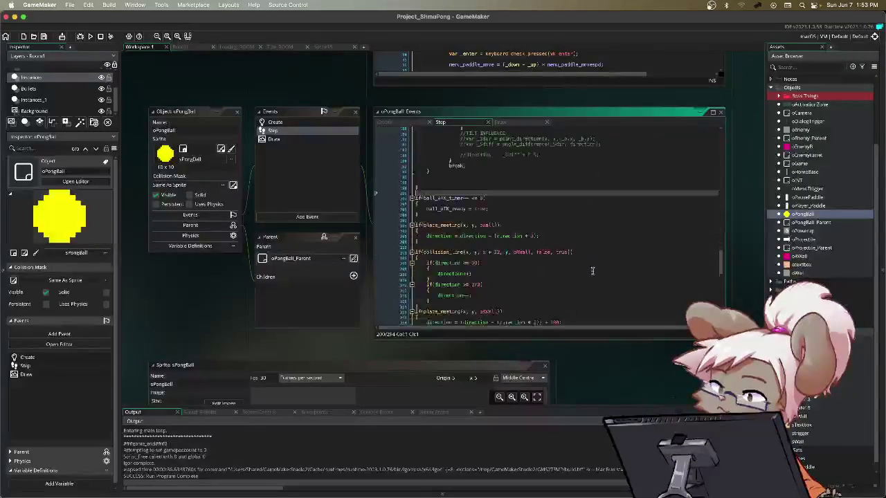
scroll(593, 270, up, 6)
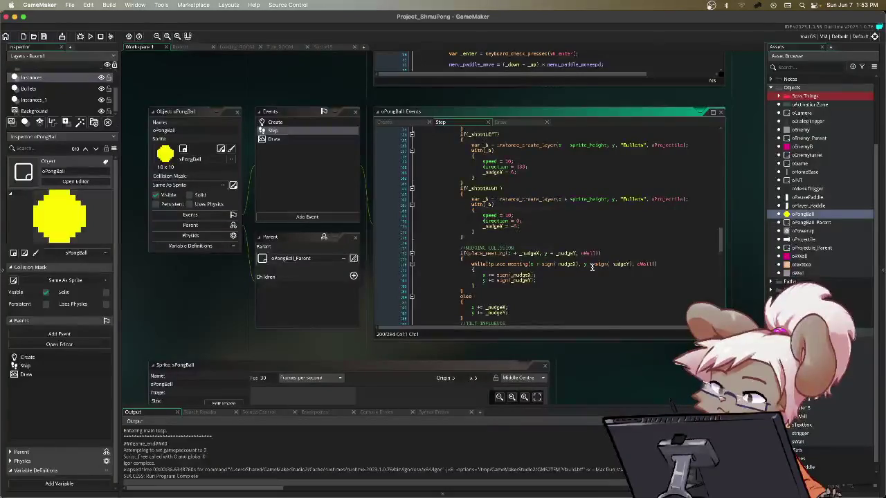
scroll(592, 268, down, 5)
scroll(593, 266, down, 7)
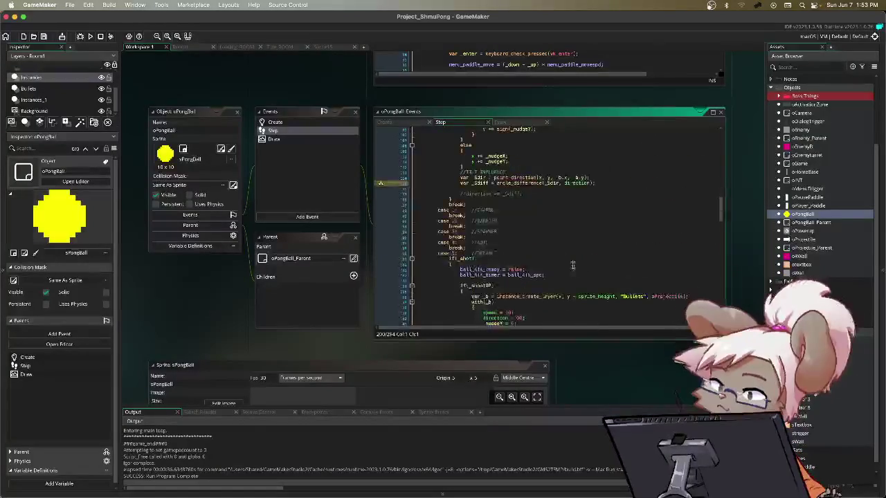
mouse_move(417, 215)
mouse_down()
mouse_move(498, 253)
mouse_move(488, 244)
mouse_up()
mouse_move(542, 233)
mouse_down()
mouse_move(571, 223)
mouse_move(556, 248)
mouse_up()
scroll(595, 249, down, 5)
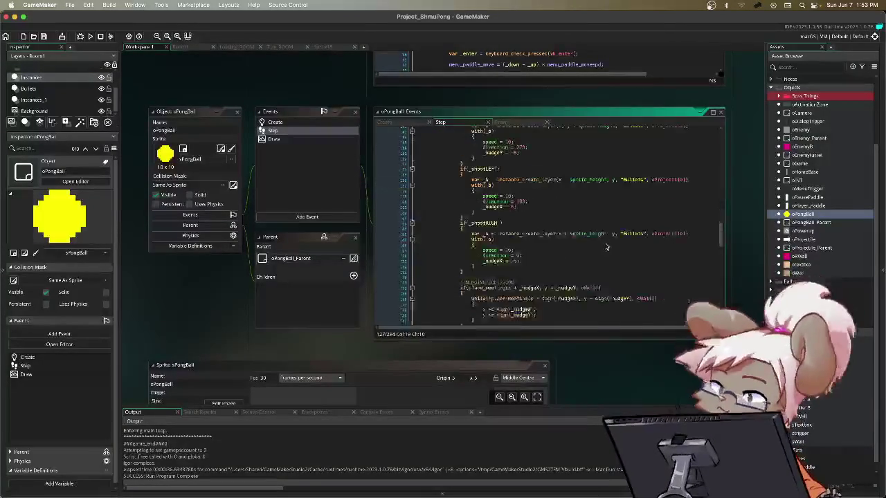
scroll(605, 248, down, 8)
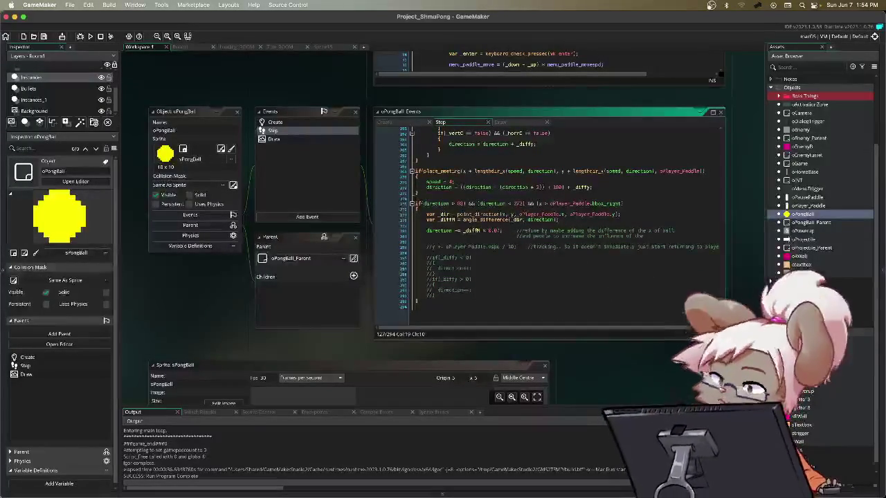
- Open oTextbox and oGame, look through oGame's Step code, then view its Draw GUI event
double_click(801, 266)
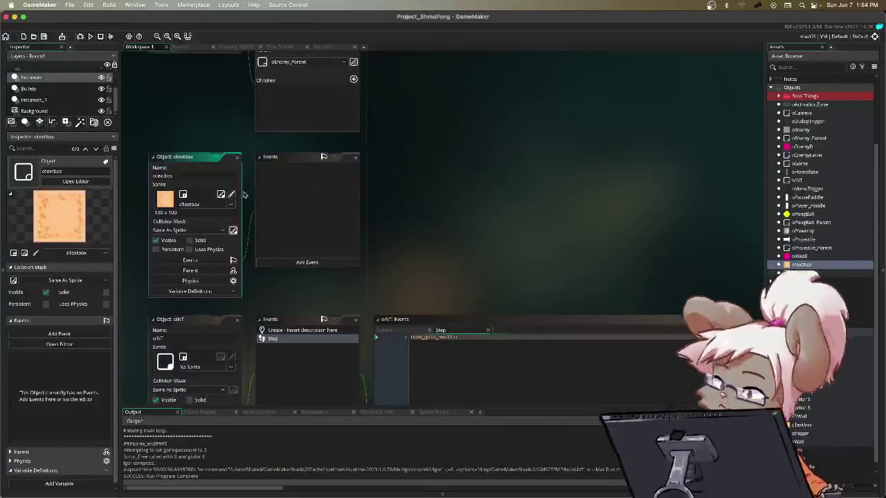
double_click(803, 164)
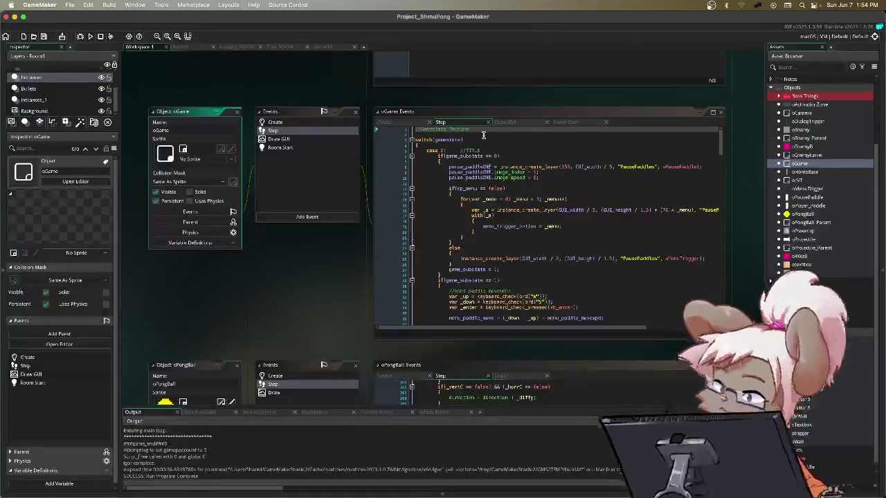
scroll(685, 149, down, 5)
scroll(684, 153, down, 10)
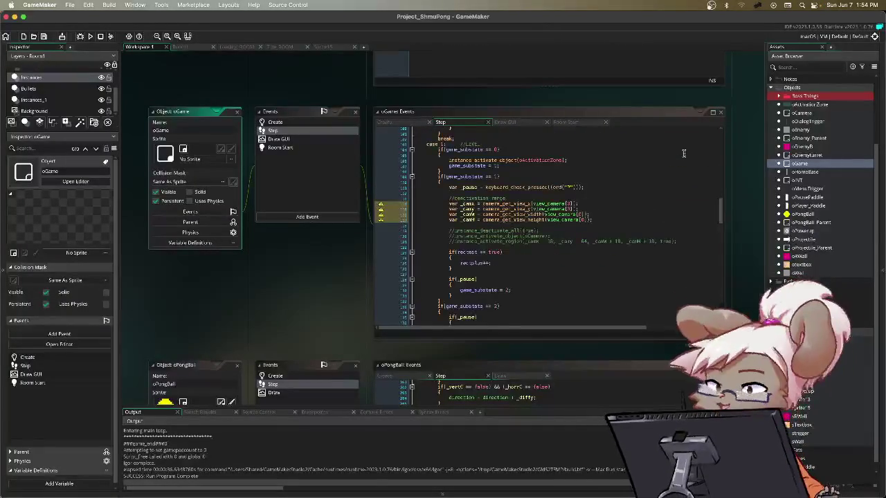
scroll(683, 153, down, 10)
scroll(666, 149, up, 5)
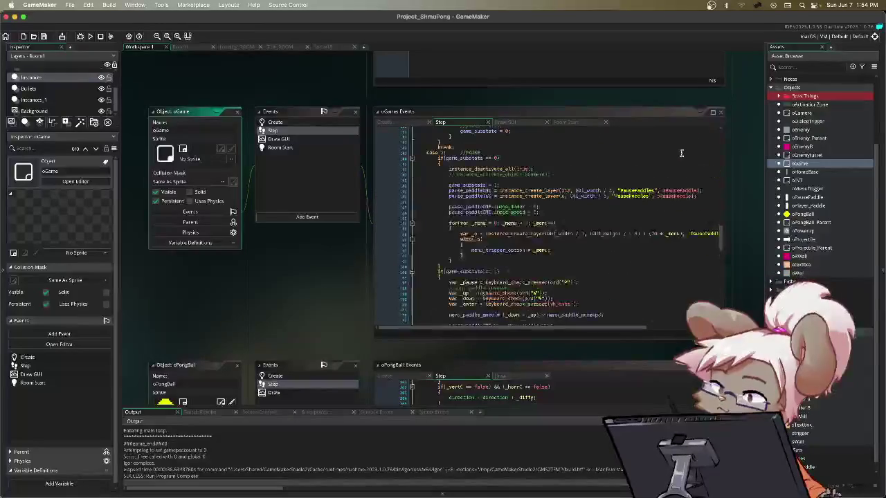
scroll(654, 150, down, 8)
scroll(644, 150, down, 15)
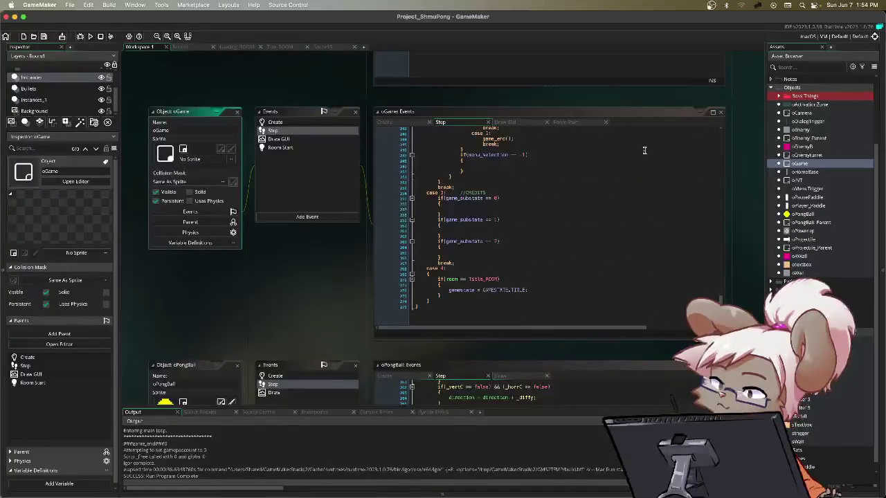
click(528, 123)
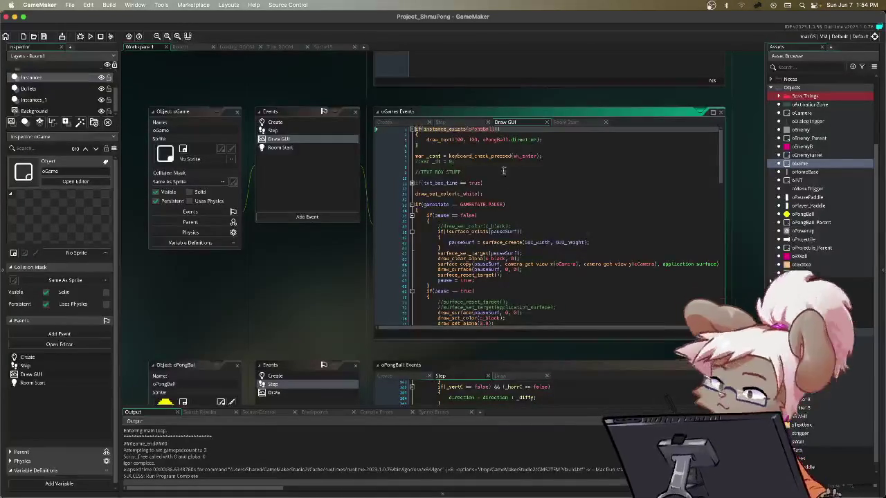
- Collapse the pause, camera debug, menu trigger, pause == false and title-room blocks in Draw GUI
drag(433, 172, 497, 172)
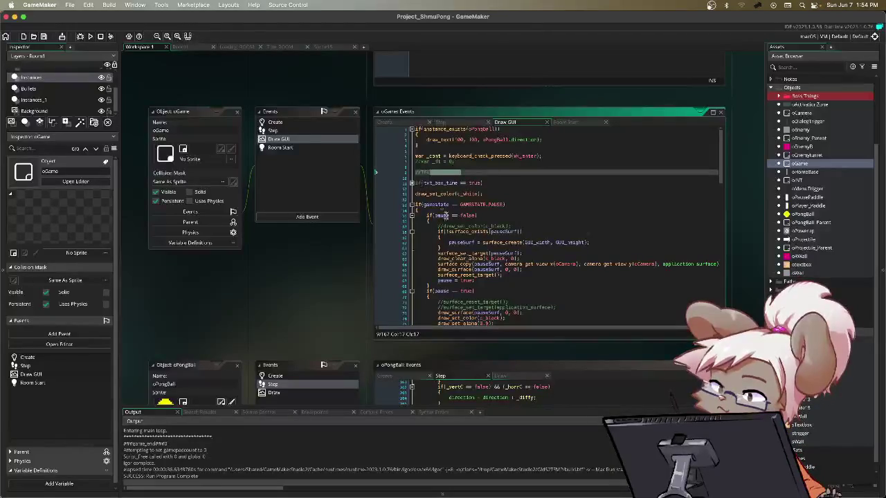
scroll(505, 201, down, 2)
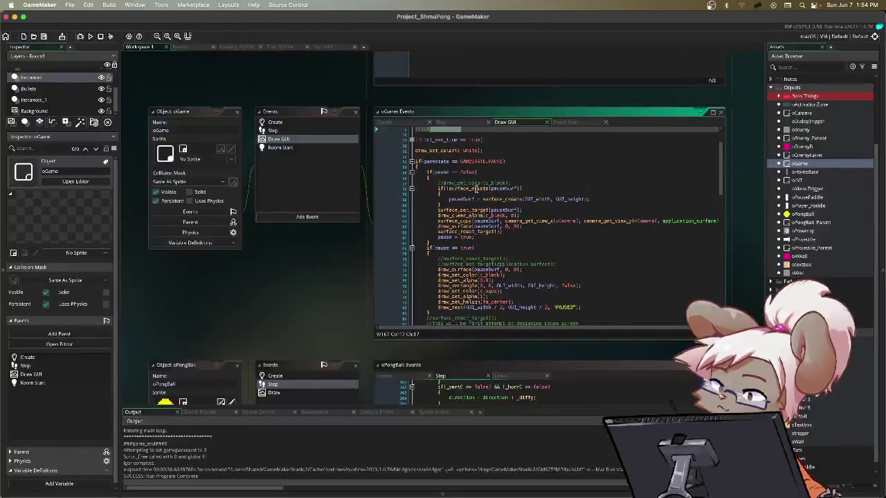
scroll(461, 189, down, 4)
scroll(450, 208, down, 10)
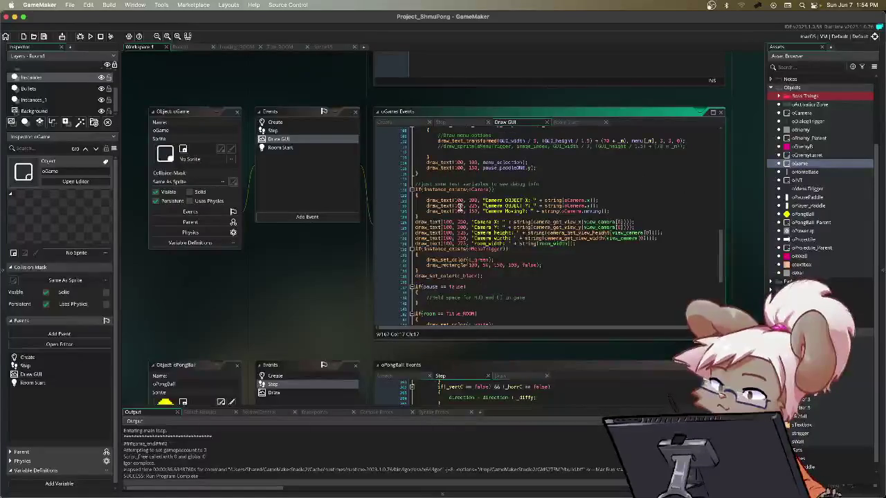
scroll(459, 206, down, 6)
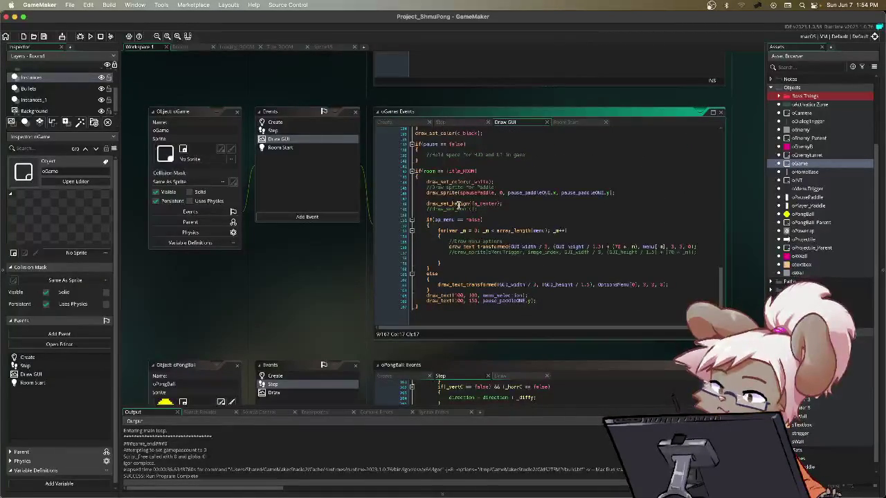
scroll(458, 206, up, 10)
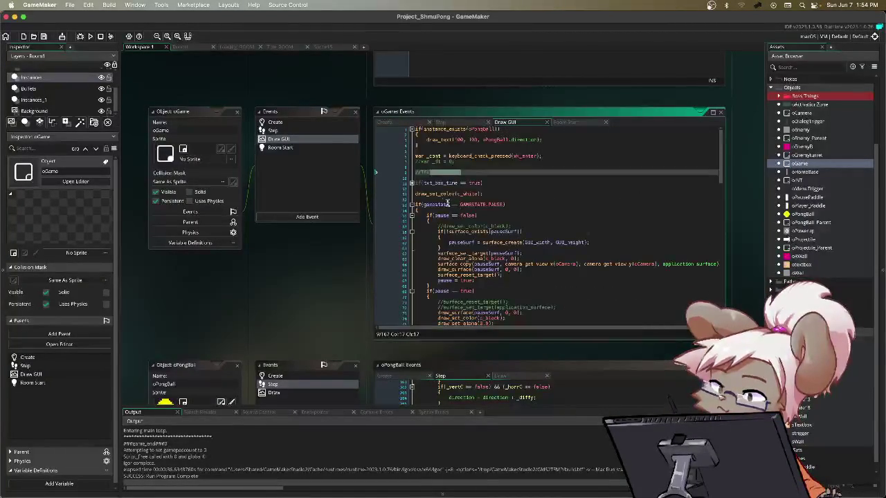
click(411, 205)
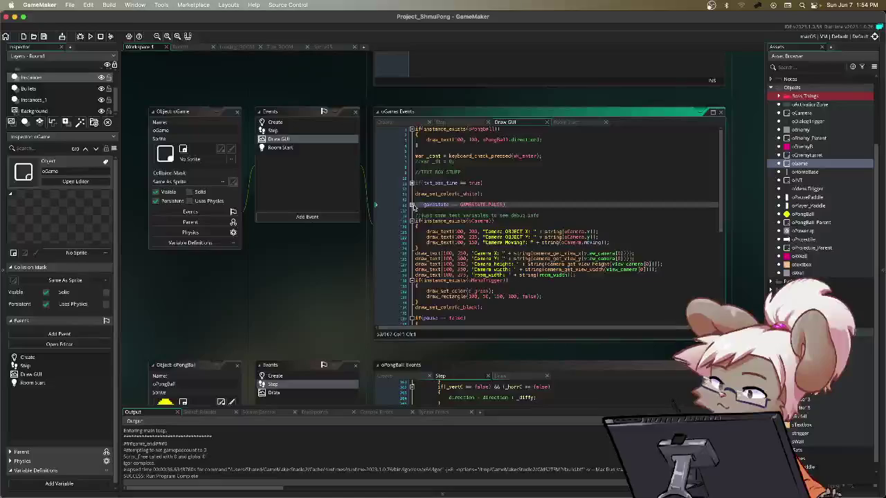
click(411, 220)
click(411, 253)
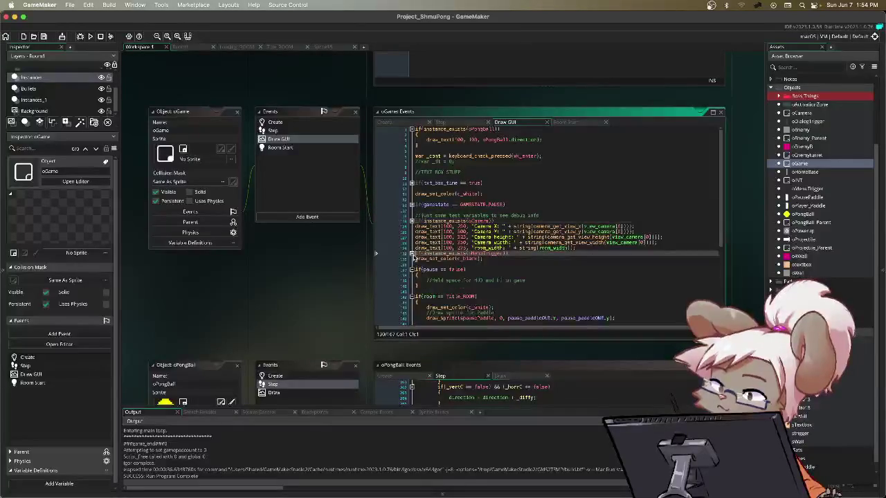
click(412, 269)
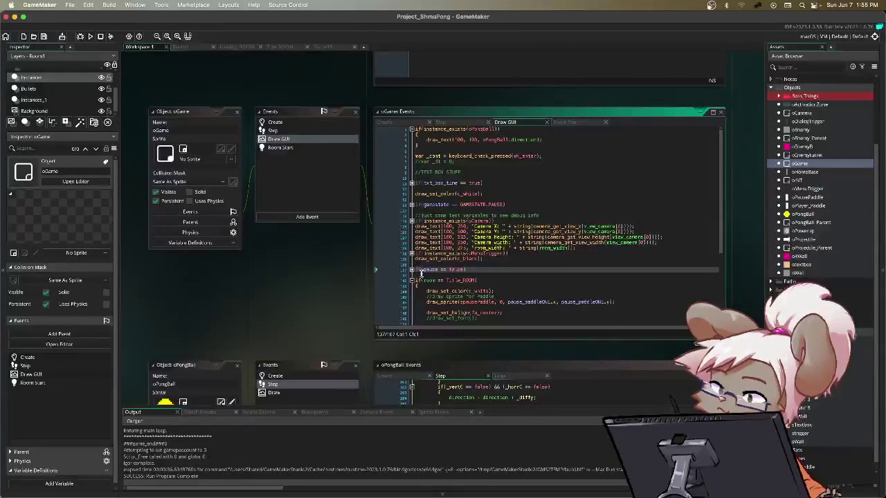
click(412, 280)
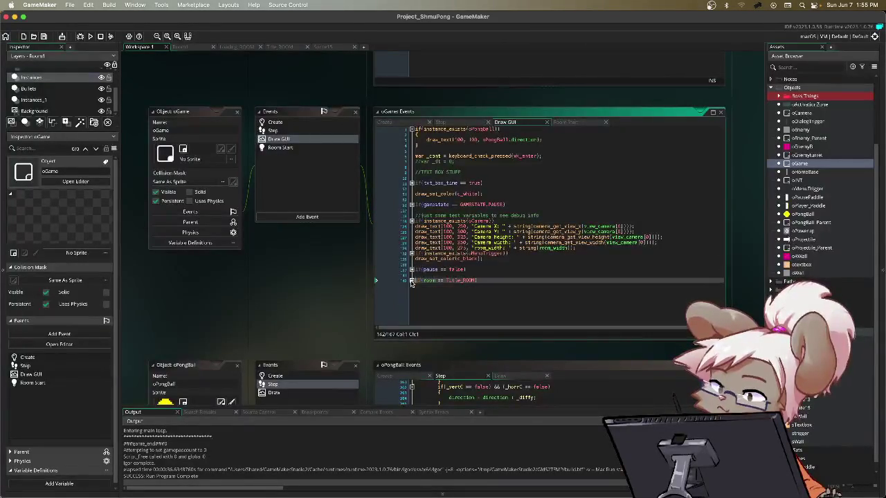
- Expand the txt_box_time == true block and open the Room1 editor
click(412, 183)
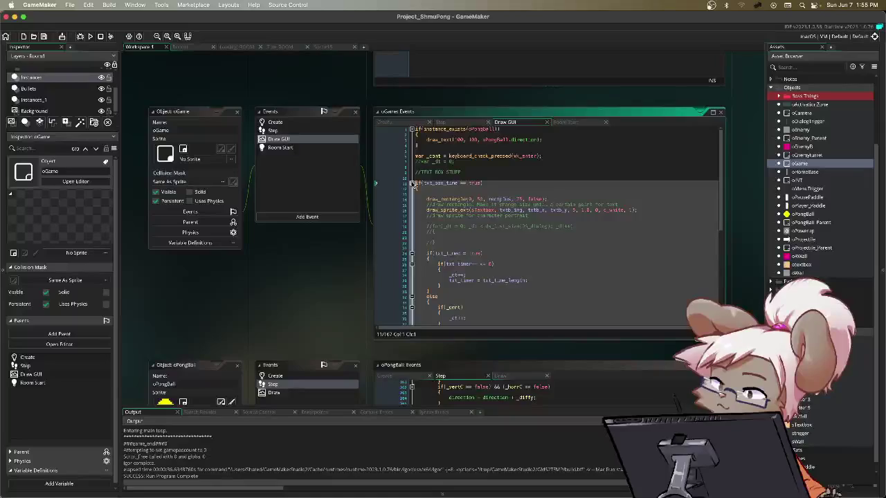
scroll(595, 212, down, 2)
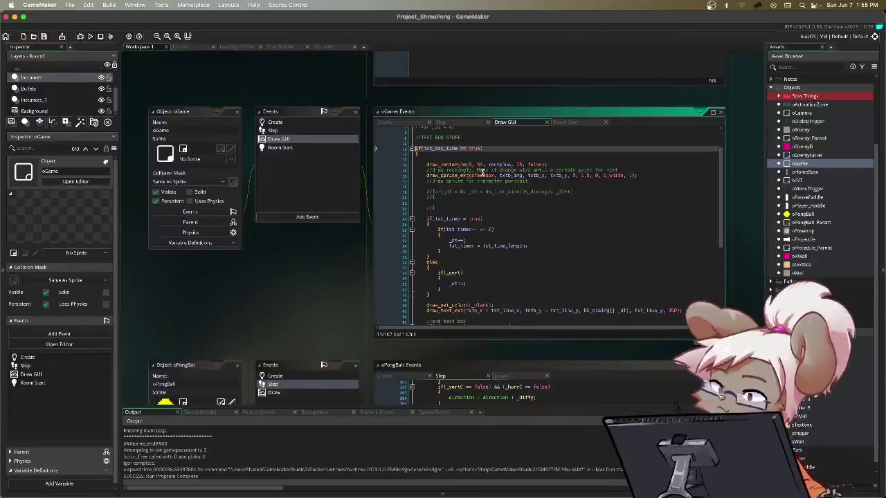
click(195, 47)
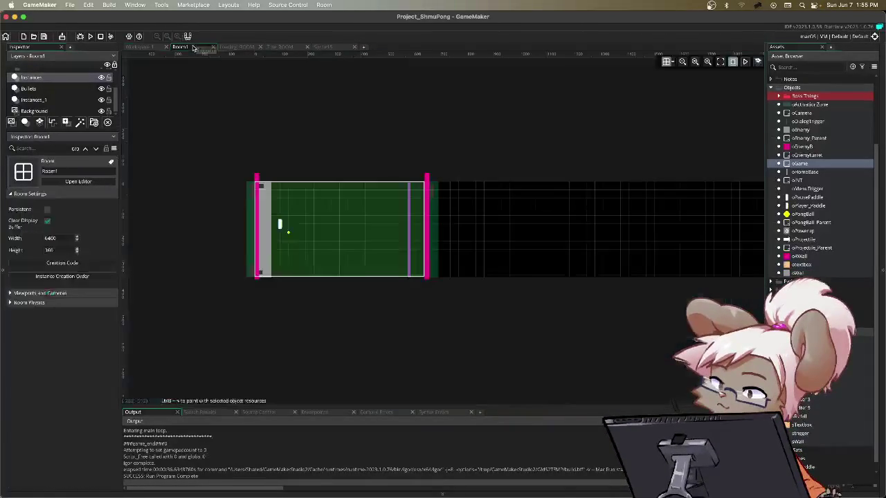
- Zoom into Room1 and make the Assets_1 layer visible to reveal the textbox sprite
click(708, 61)
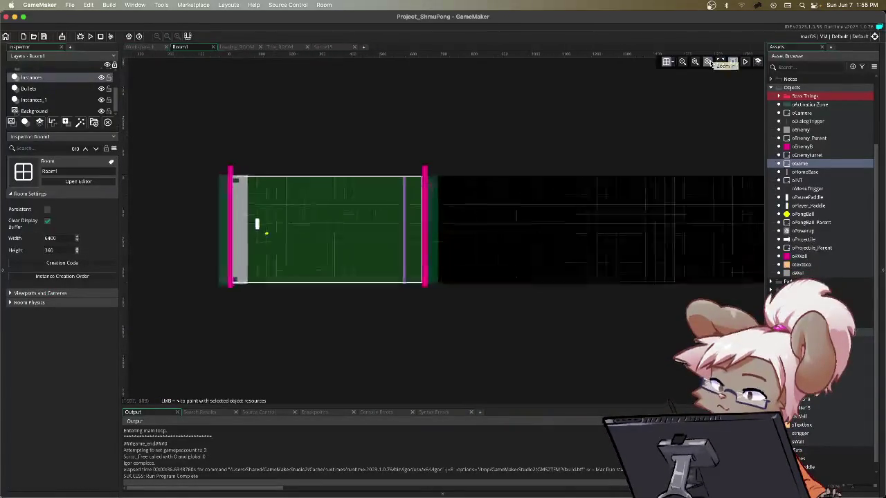
click(708, 62)
click(708, 62)
scroll(524, 153, left, 5)
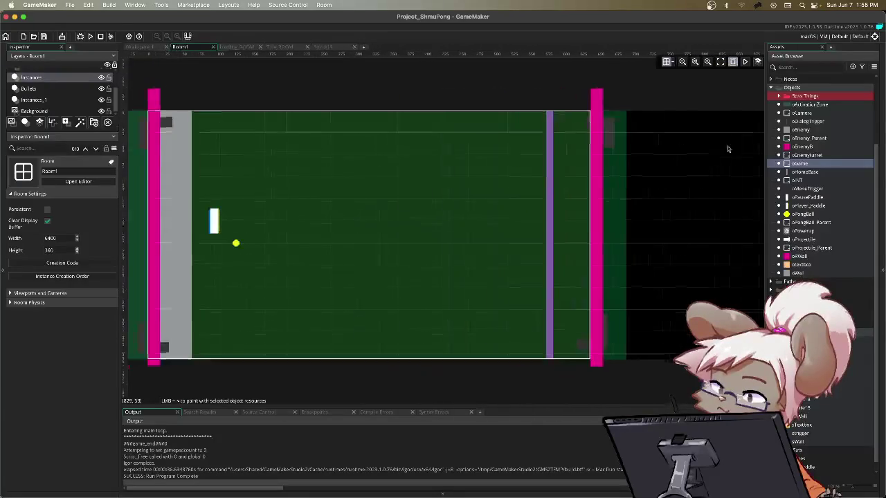
scroll(494, 182, left, 2)
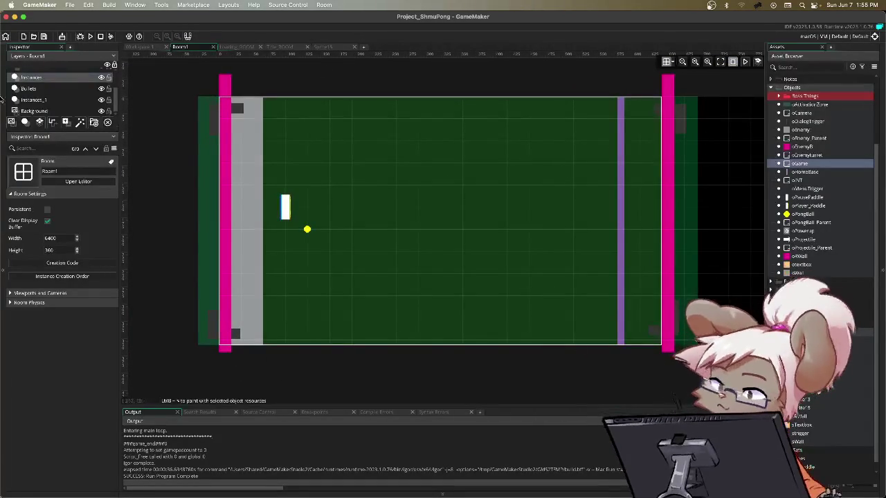
scroll(28, 93, up, 3)
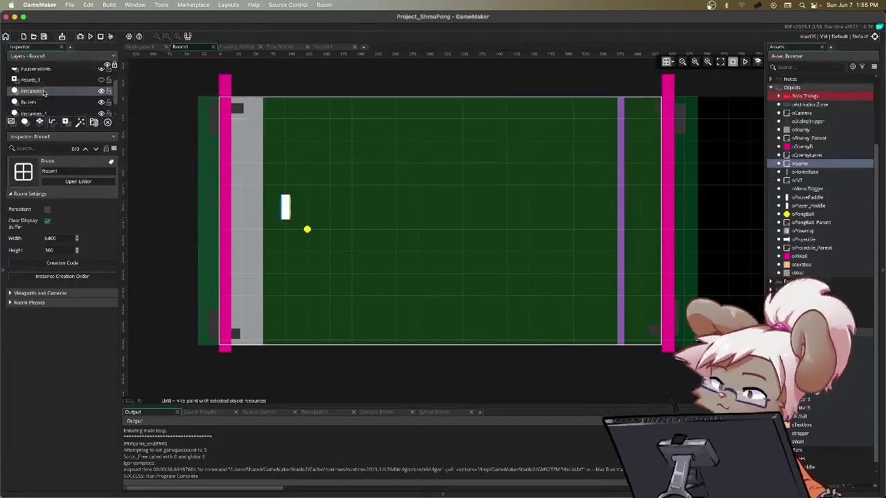
click(101, 97)
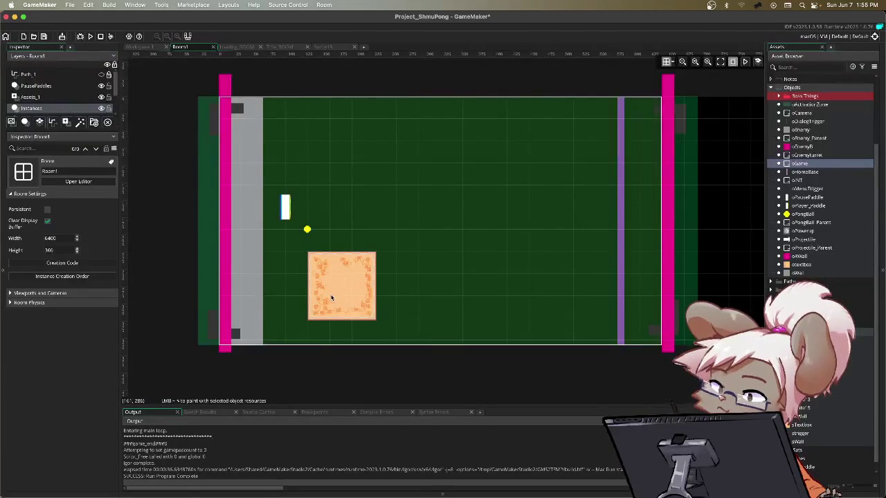
click(66, 98)
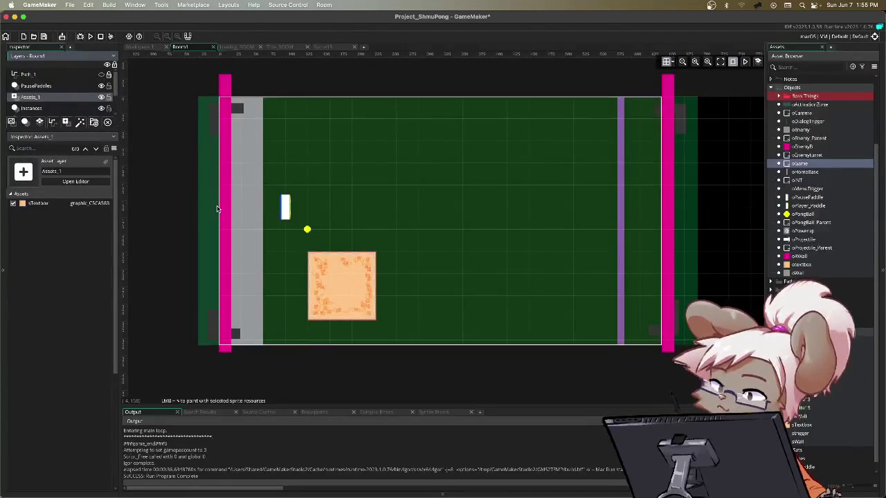
click(351, 287)
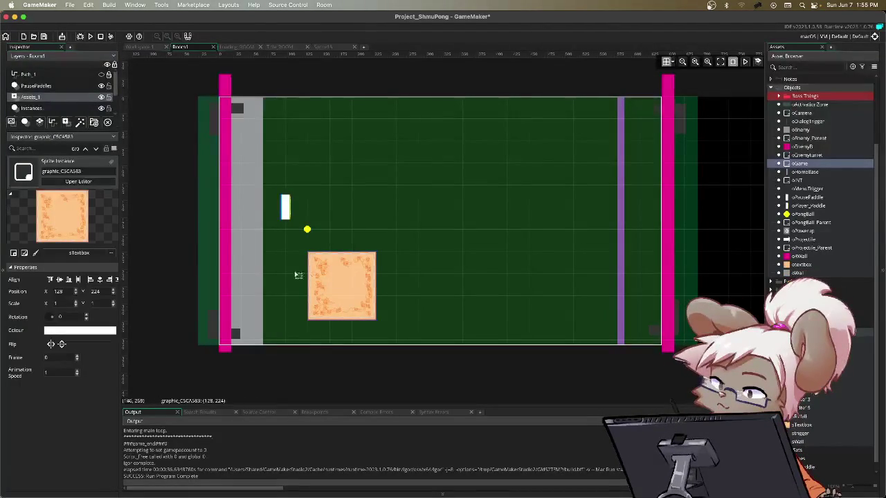
click(810, 425)
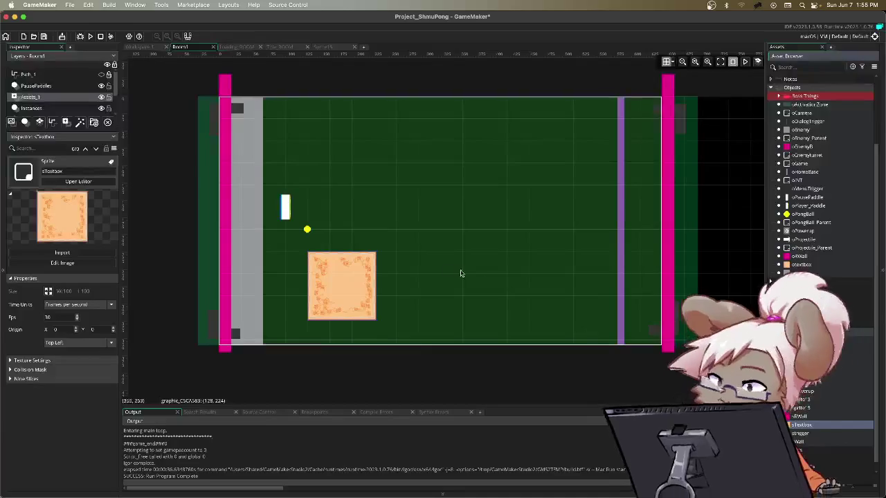
drag(443, 266, 410, 267)
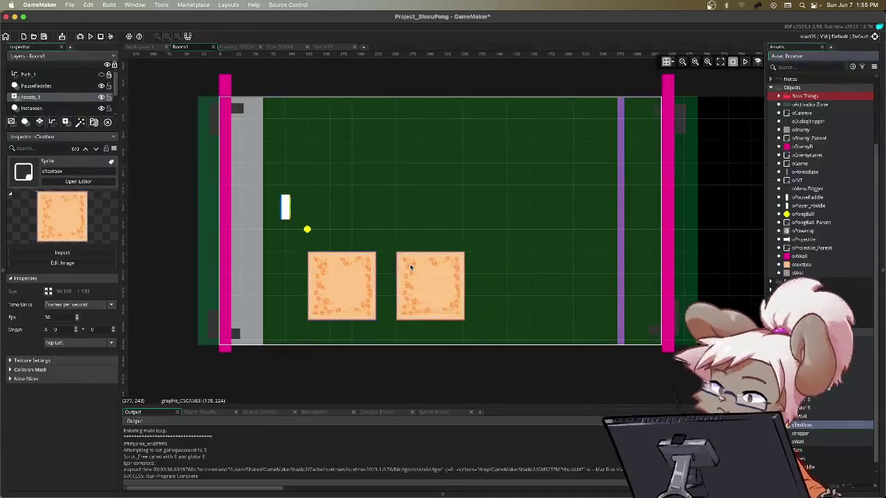
key(Delete)
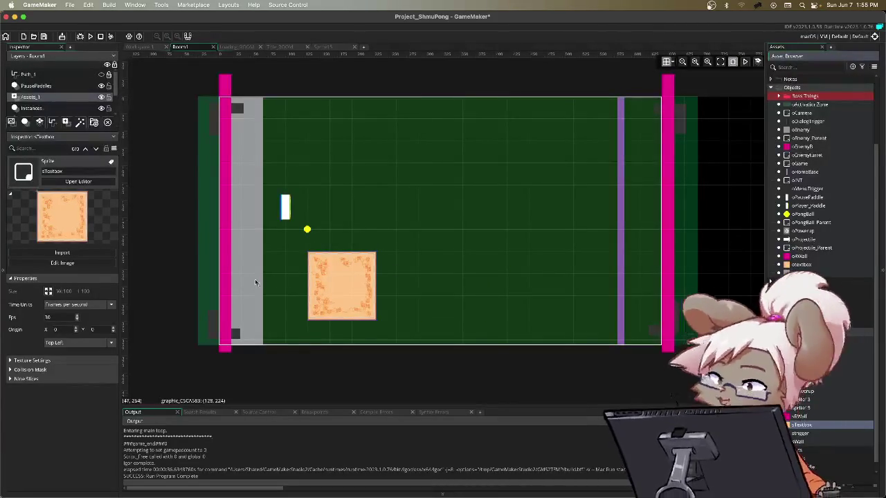
drag(340, 281, 318, 281)
alt+click(401, 279)
- Line the second textbox up beside the first, stretch it much wider, and shift both one grid step
mouse_move(401, 279)
mouse_down()
mouse_move(400, 268)
mouse_move(413, 271)
mouse_up()
click(400, 268)
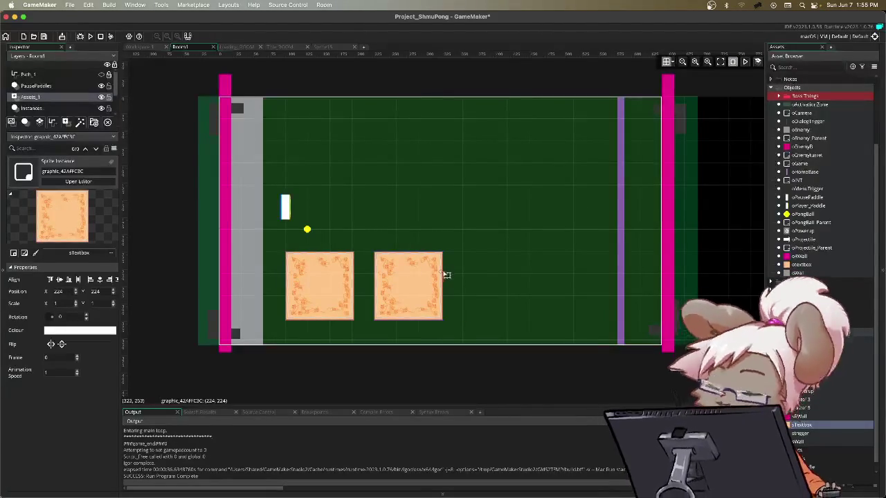
mouse_move(444, 272)
mouse_down()
mouse_move(628, 274)
mouse_move(580, 281)
mouse_up()
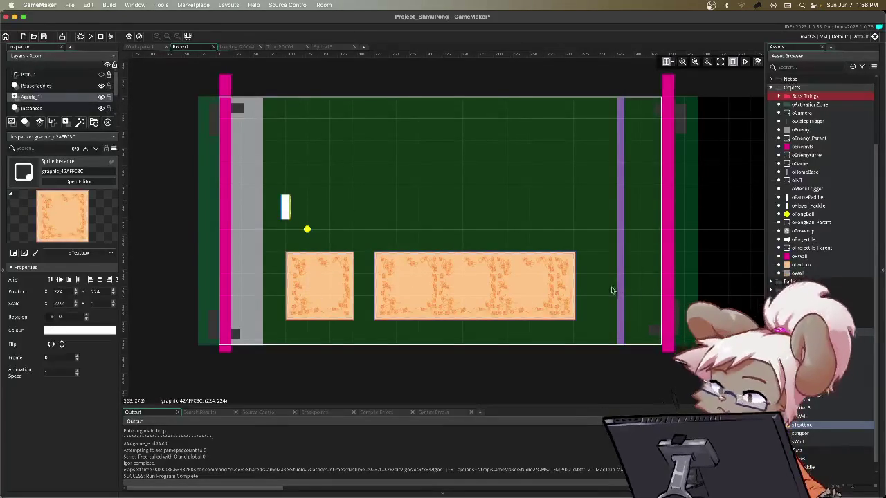
drag(531, 291, 540, 292)
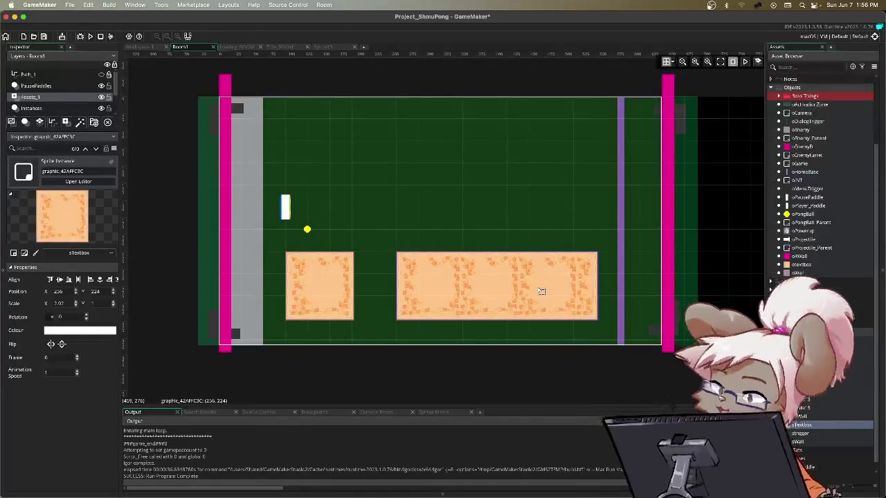
drag(310, 274, 345, 279)
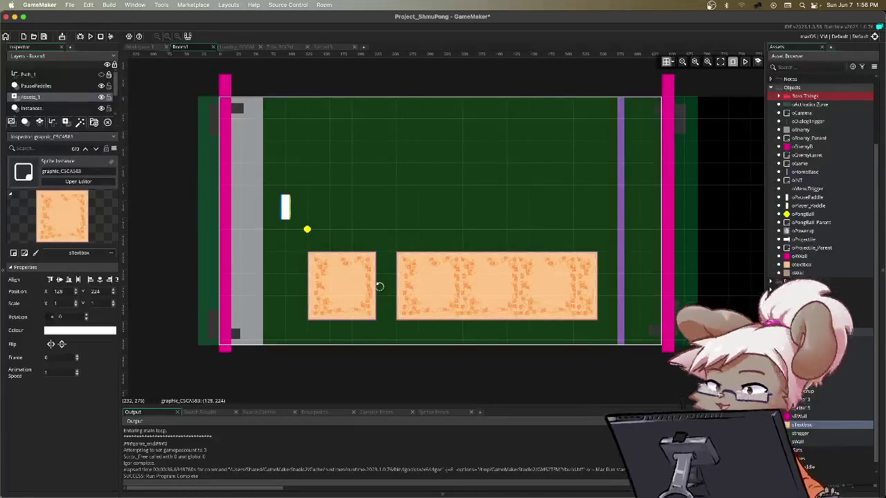
- Fine-tune the wide textbox to about 2.6 X scale at 256,224, with the left one at 128,224
click(599, 296)
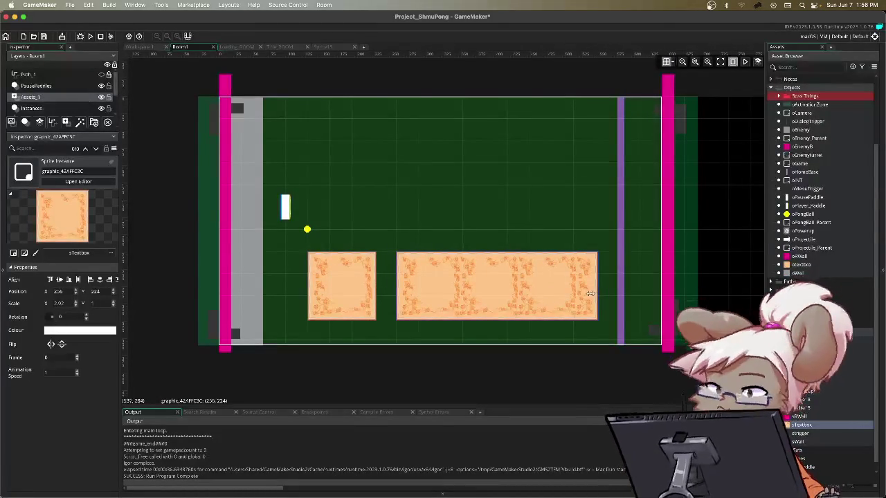
drag(586, 295, 582, 295)
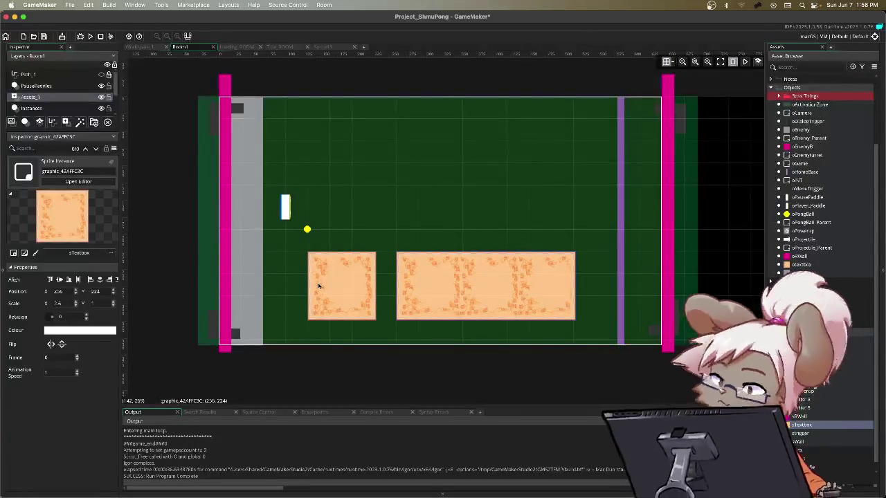
click(360, 293)
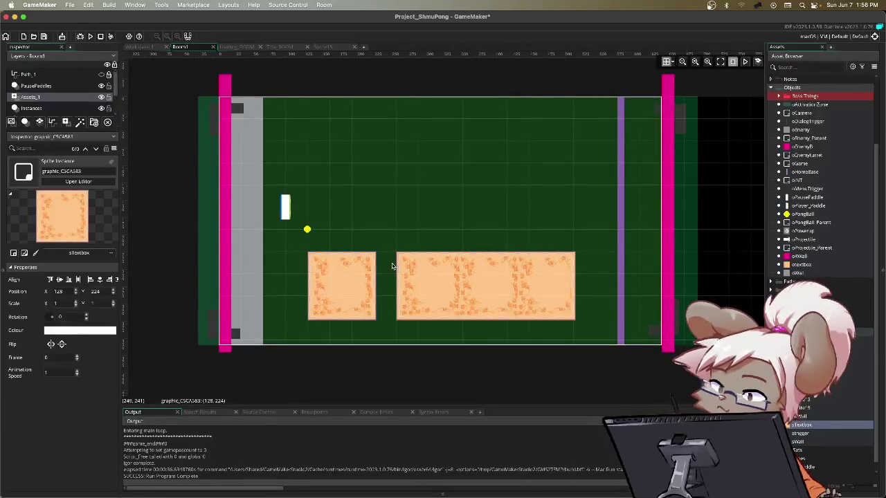
click(413, 260)
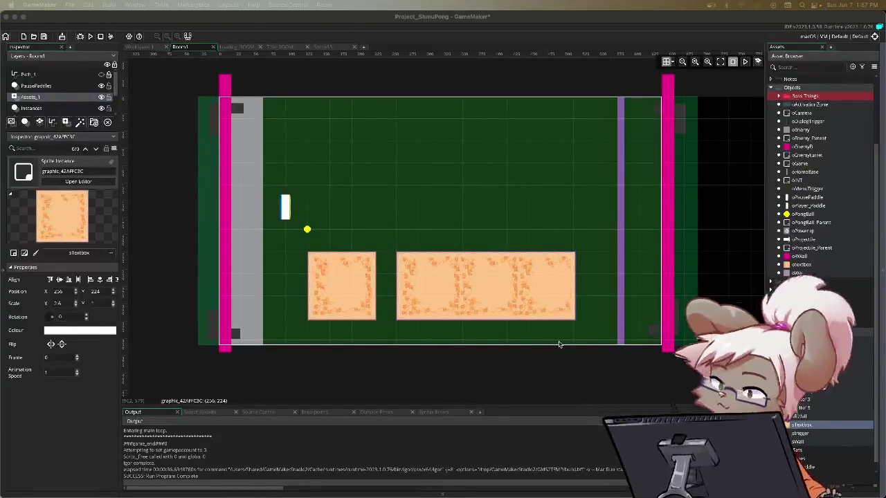
click(148, 48)
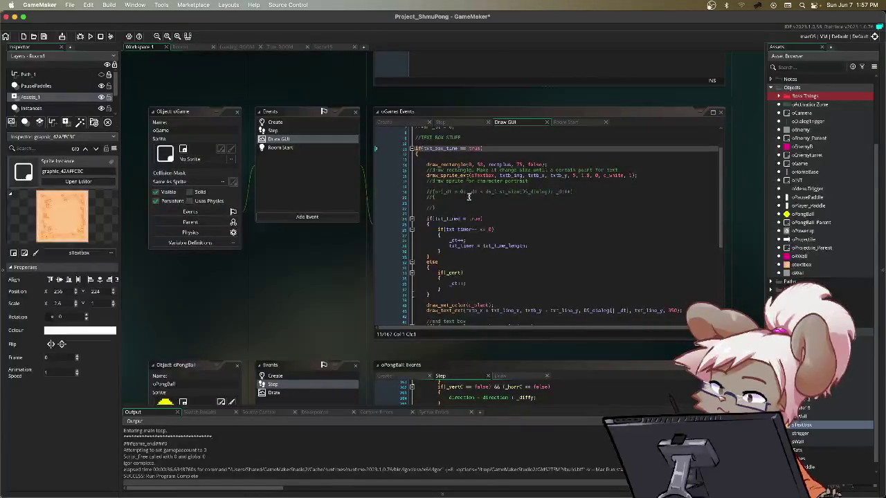
- Inspect the draw_rectangle and draw_sprite_ext call parameters in oGame's Draw GUI code
click(518, 165)
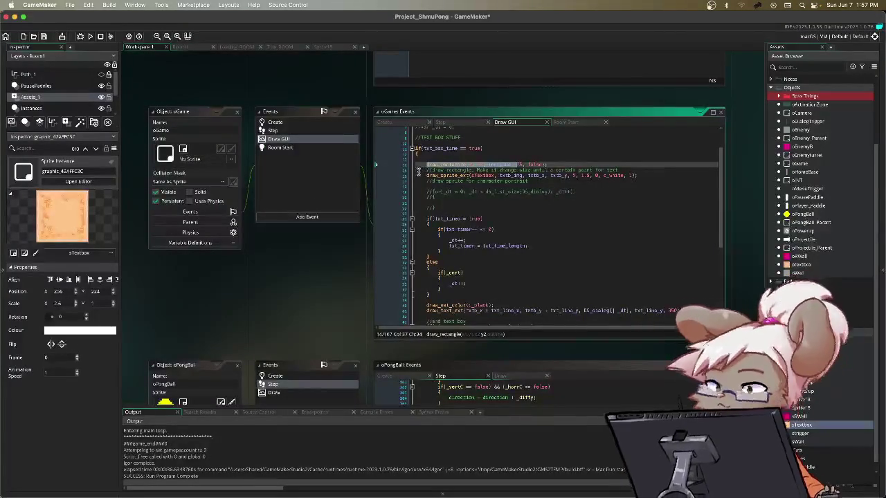
click(625, 175)
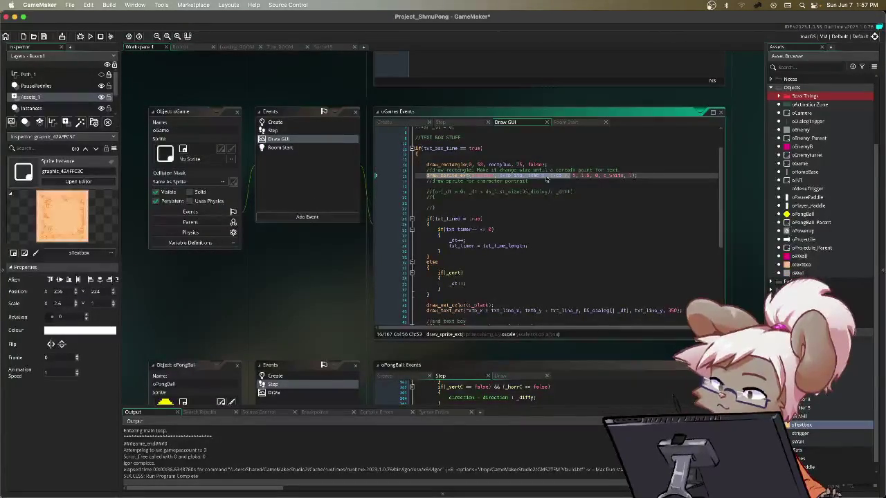
scroll(484, 214, down, 4)
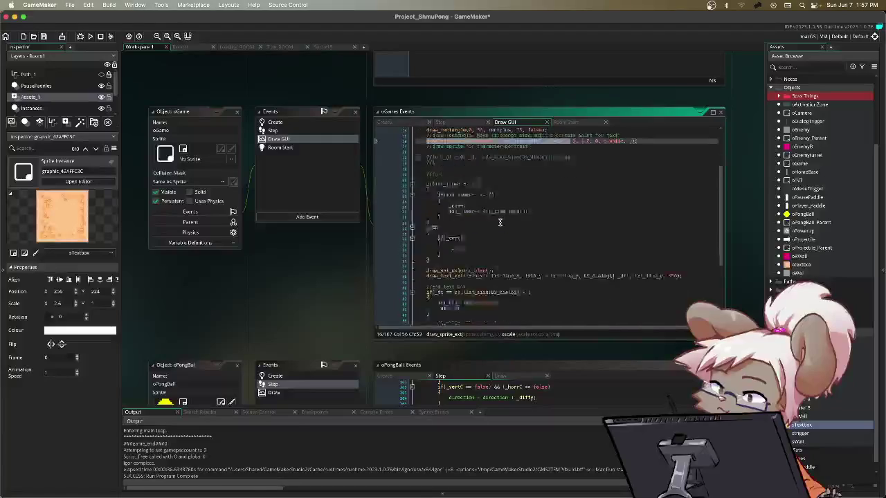
scroll(500, 222, up, 4)
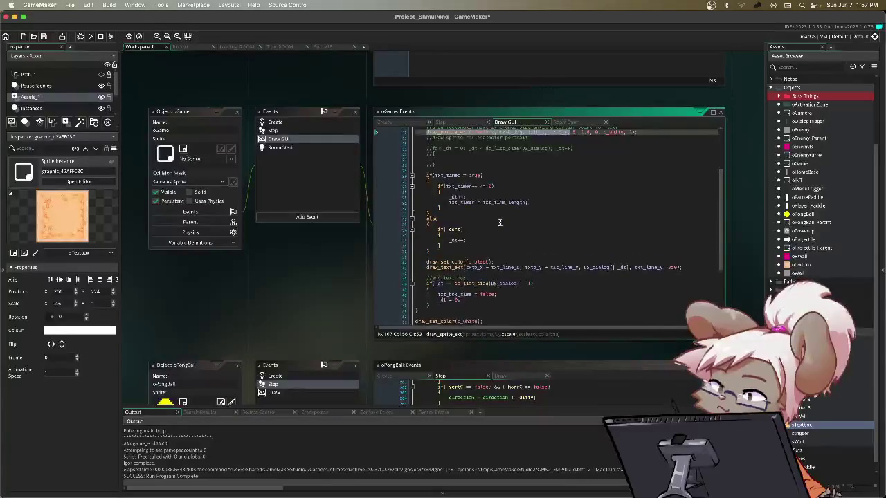
scroll(500, 222, up, 1)
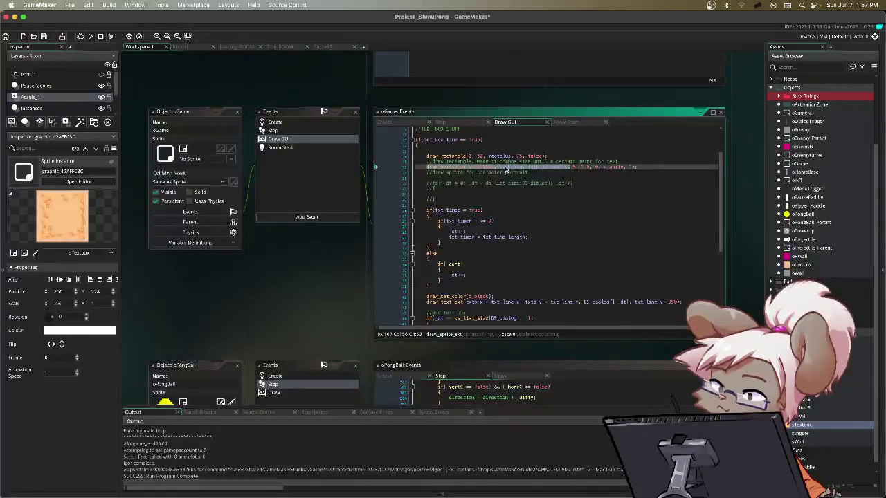
- Restore the accidentally deleted line and add a //DRAW THE CHARACTER PORTRAIT comment above draw_rectangle
key(super+BackSpace)
key(BackSpace)
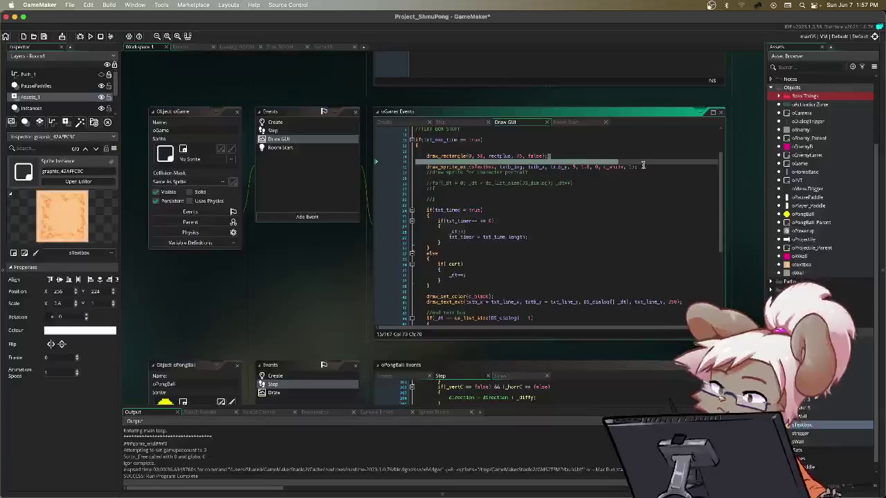
key(super+z)
drag(426, 155, 587, 156)
key(super+z)
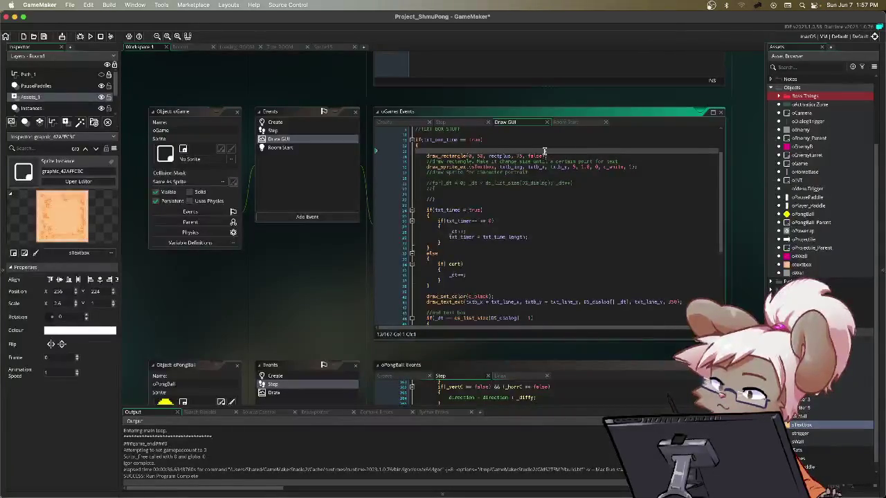
text(//)
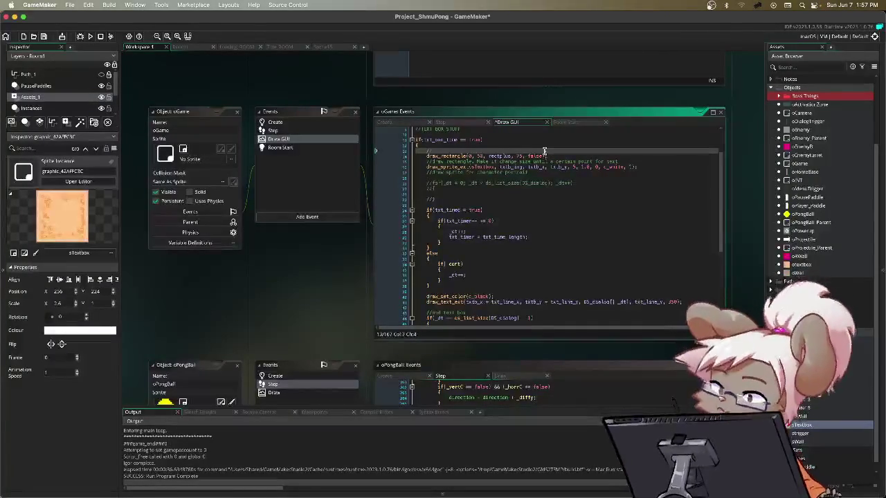
text(DRAW)
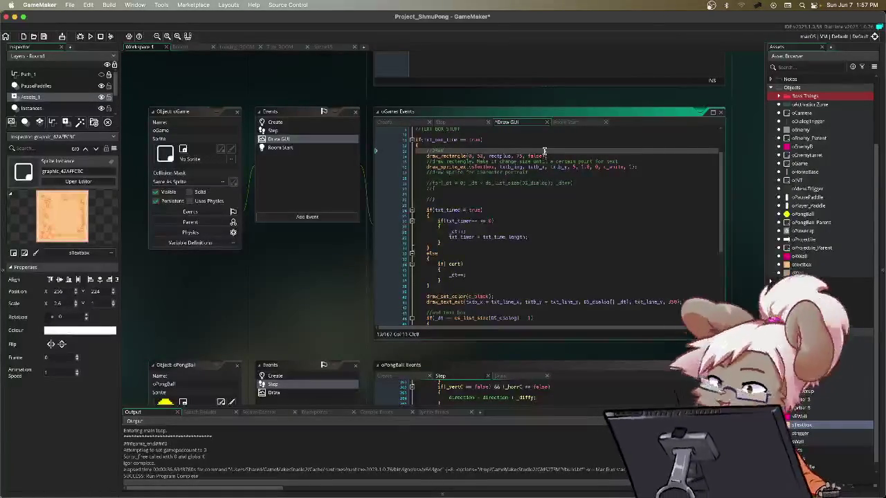
text( TXTRACT)
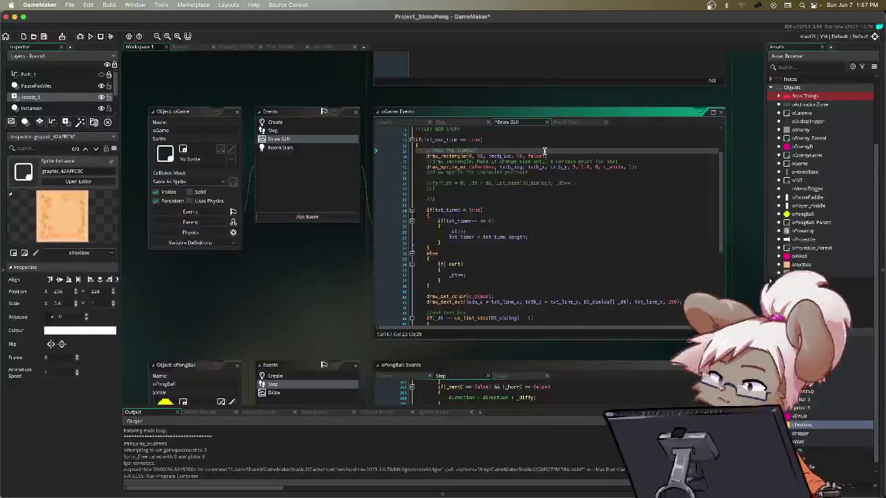
text(ERRAIT)
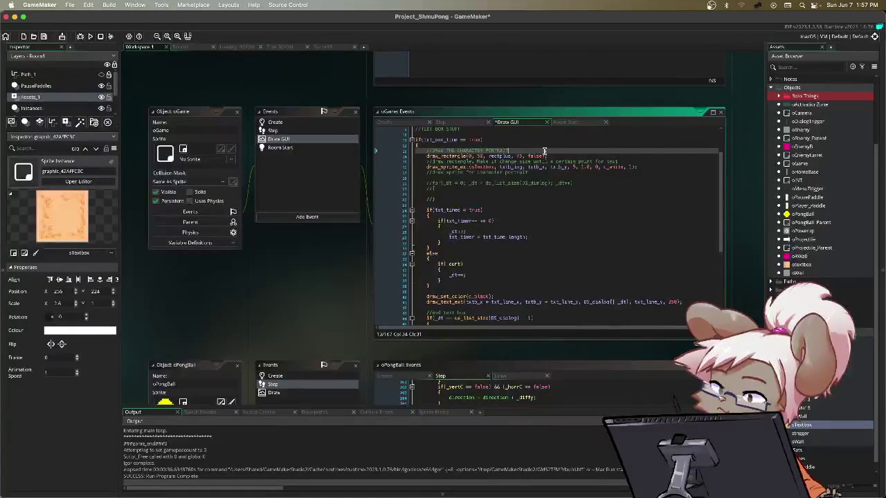
- Insert a blank line after the draw_rectangle call
key(Down)
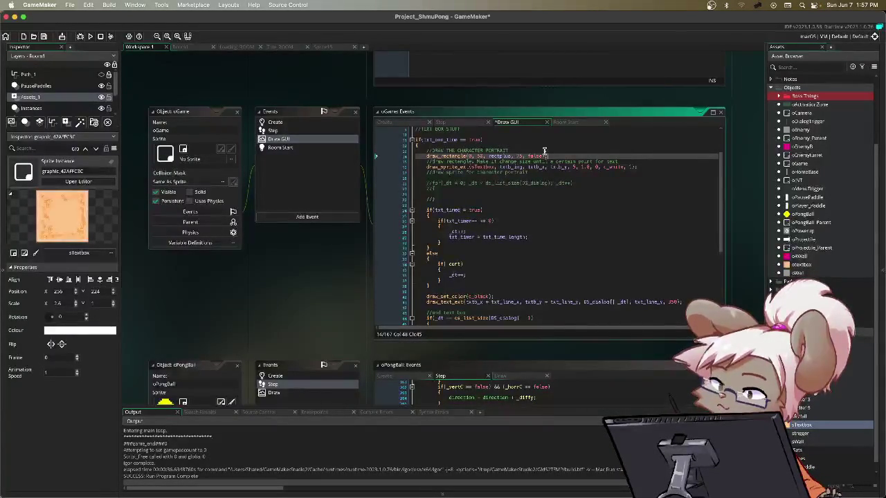
key(Return)
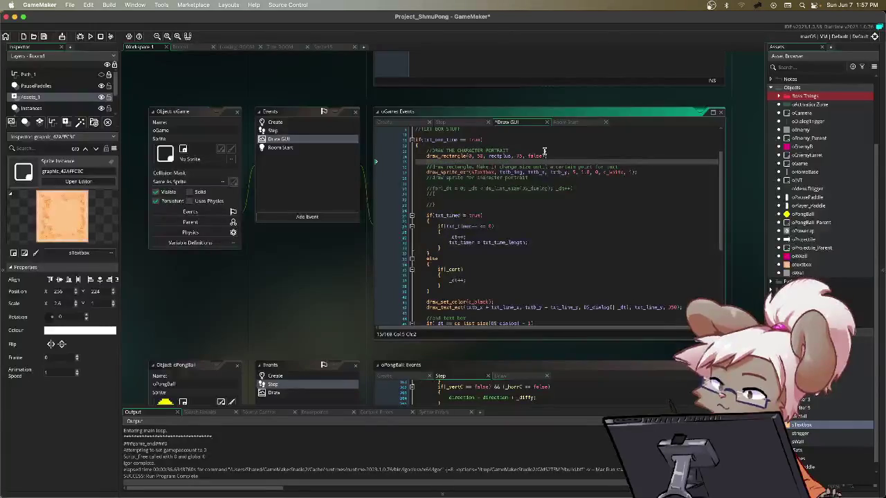
key(Down)
key(Down)
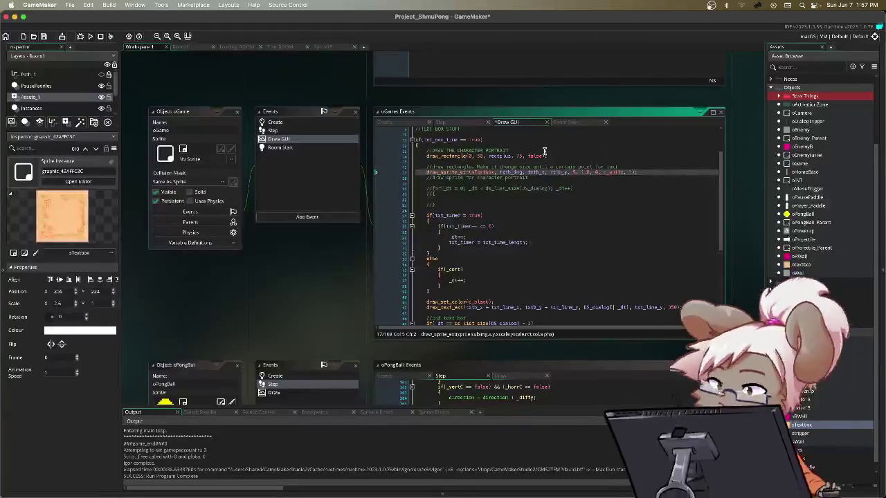
key(Up)
key(Up)
key(Up)
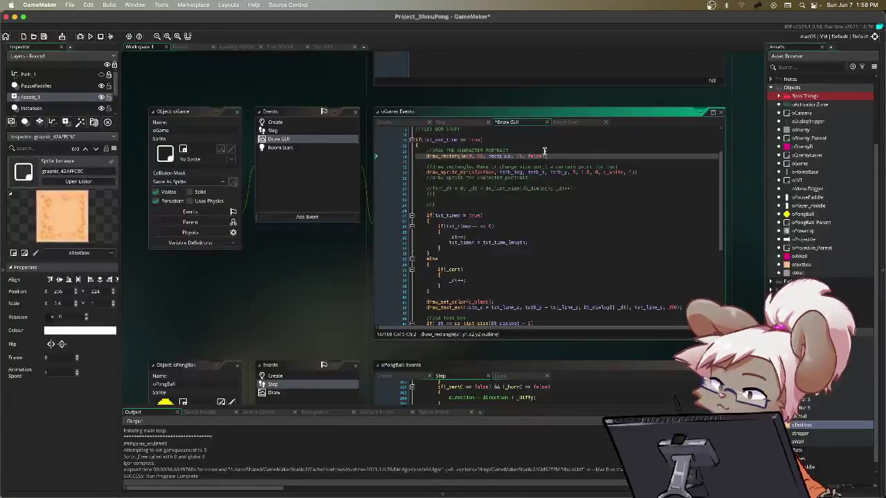
- Reword the comment above draw_rectangle to //DRAW THE RECTANGLE AT THE TOP OF THE SCREEN
click(544, 150)
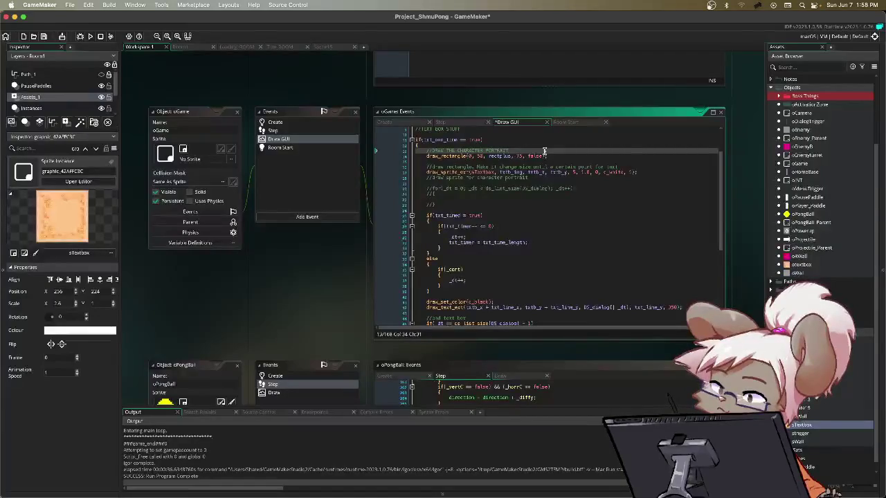
key(BackSpace)
key(BackSpace)
key(BackSpace)
key(BackSpace)
key(BackSpace)
key(BackSpace)
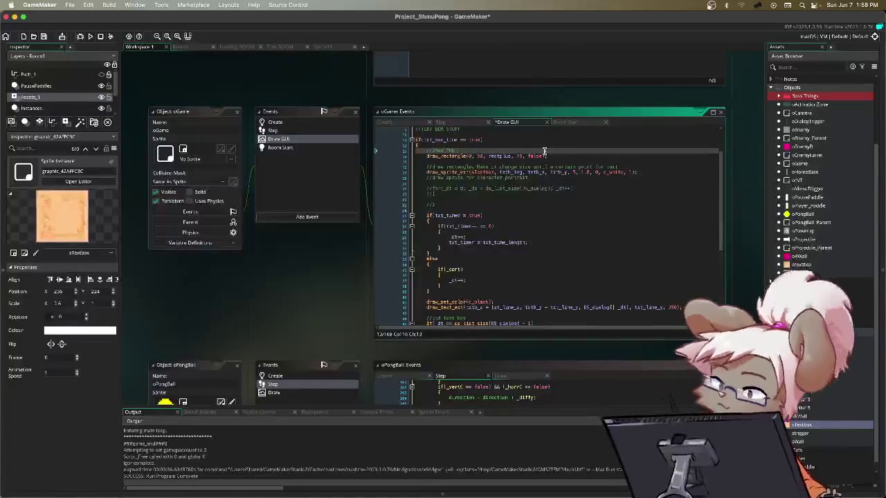
text(NGLE )
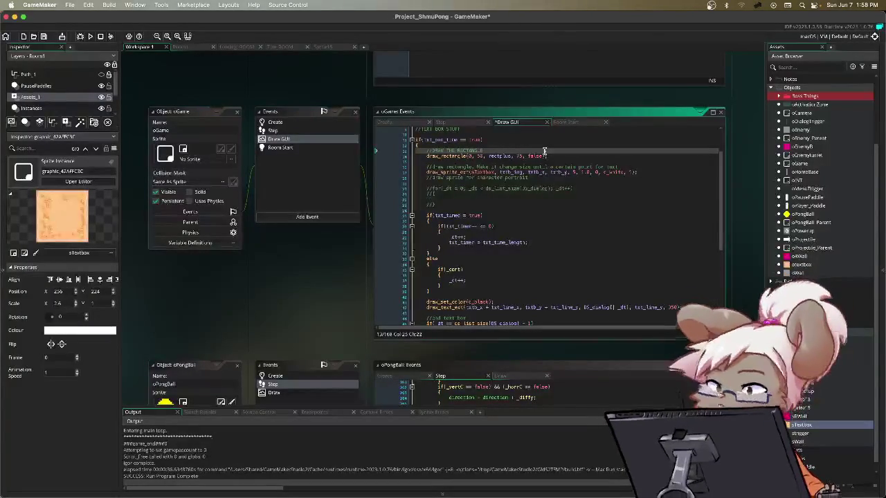
text(AT THE TOP OF)
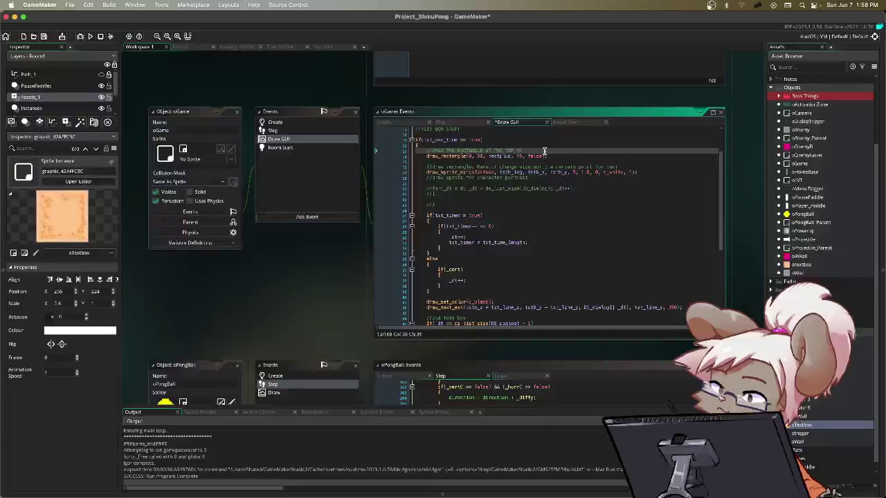
text( THE SCREEN)
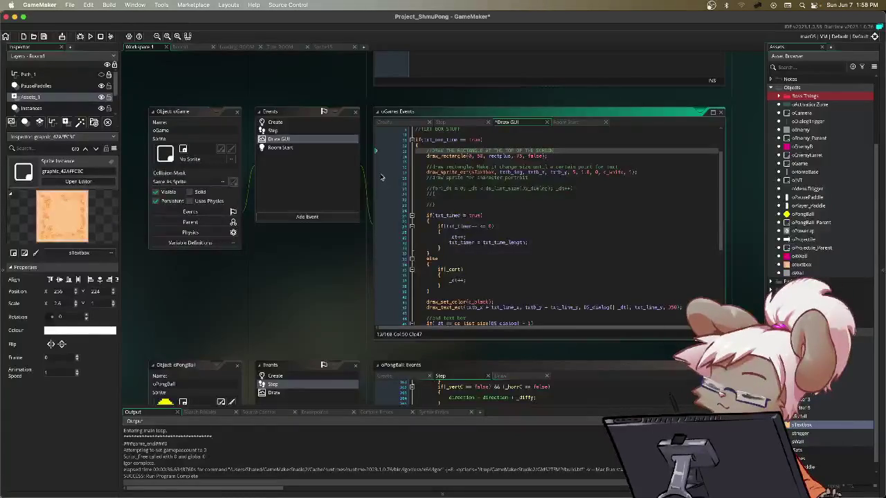
drag(446, 167, 523, 173)
click(480, 173)
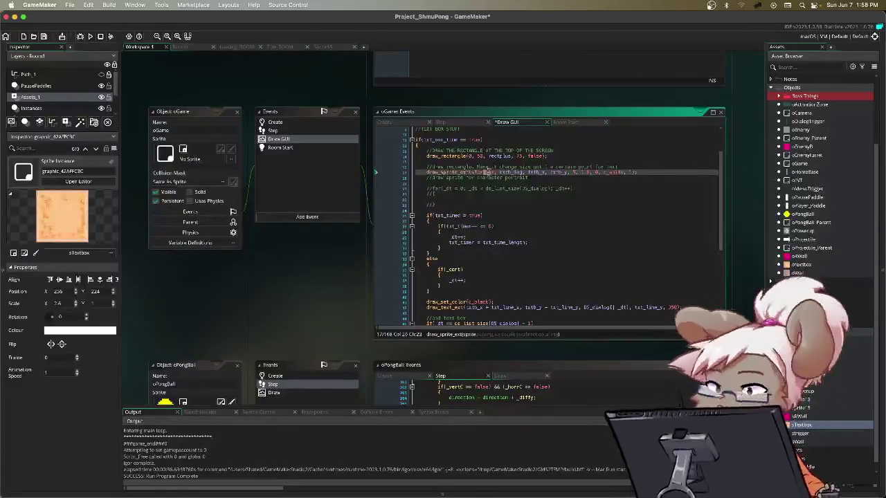
click(496, 172)
drag(495, 172, 535, 176)
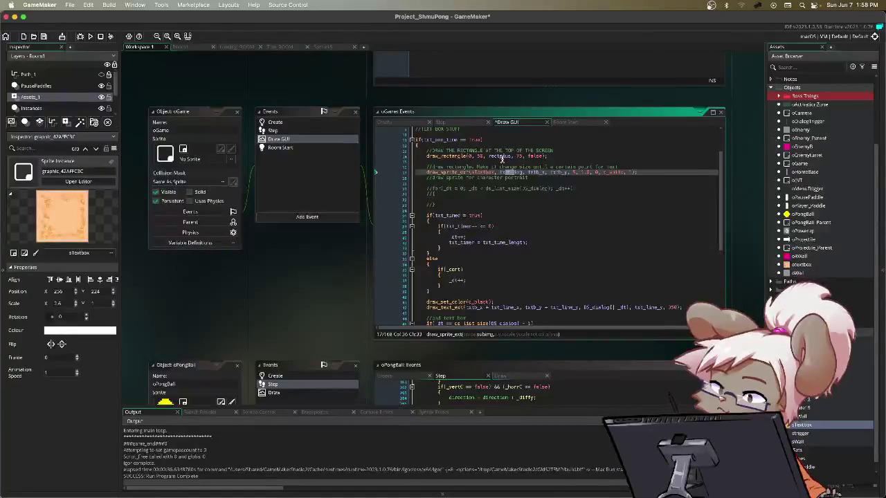
double_click(556, 173)
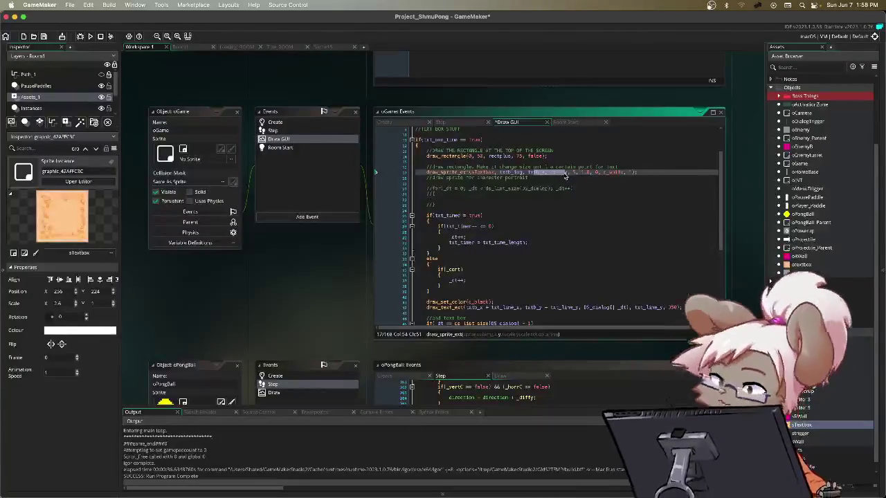
drag(577, 172, 661, 171)
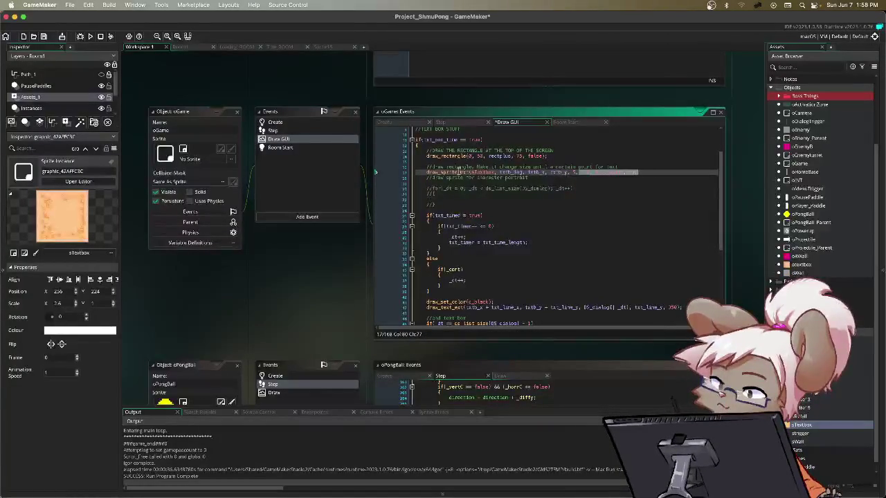
click(525, 172)
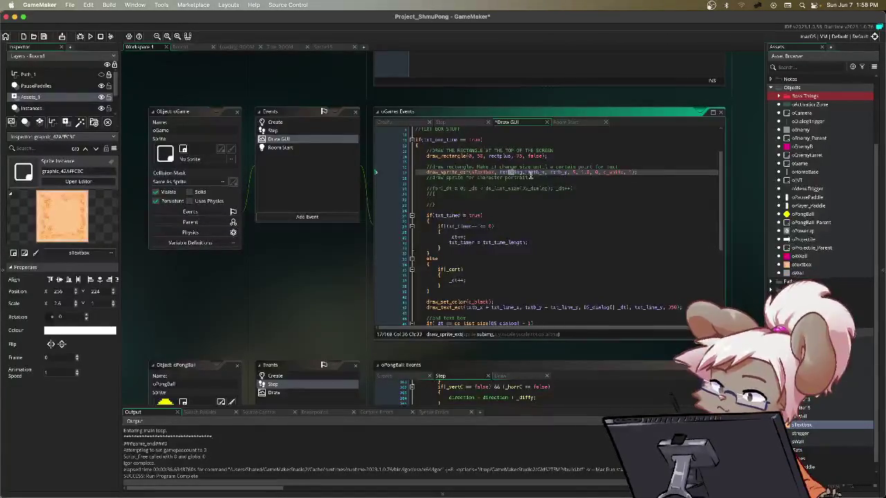
click(549, 173)
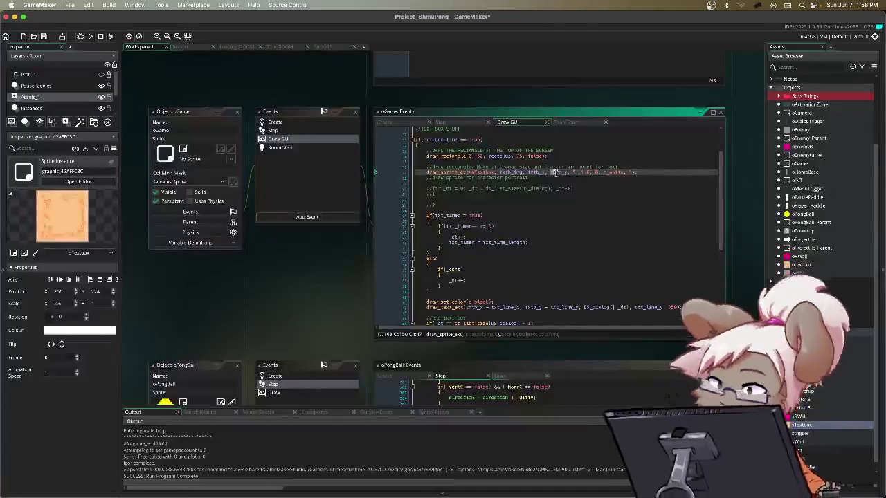
click(551, 172)
double_click(540, 172)
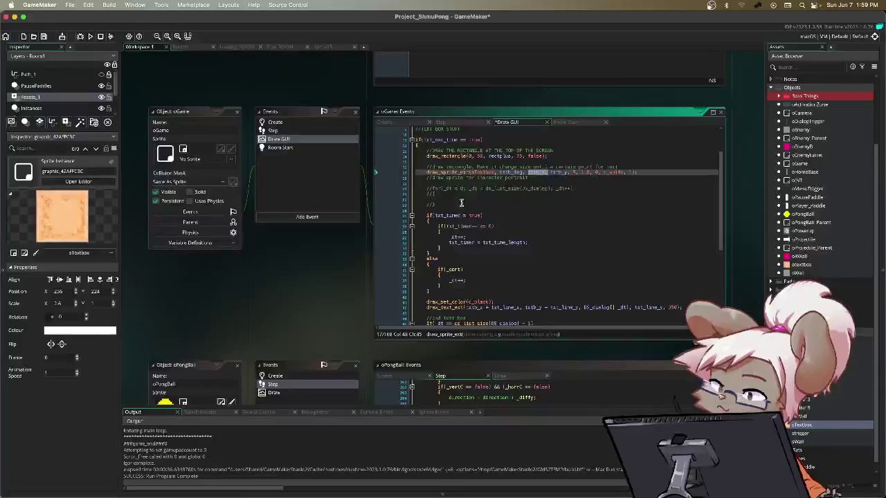
scroll(468, 188, down, 3)
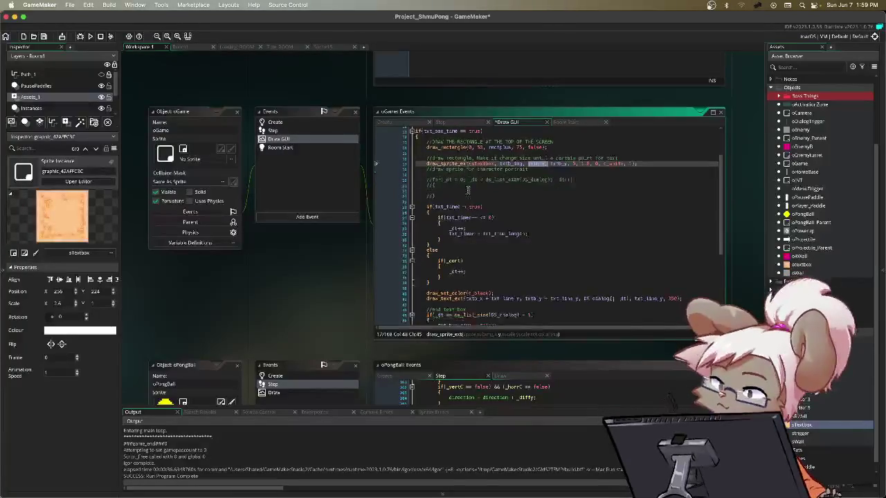
scroll(469, 188, up, 3)
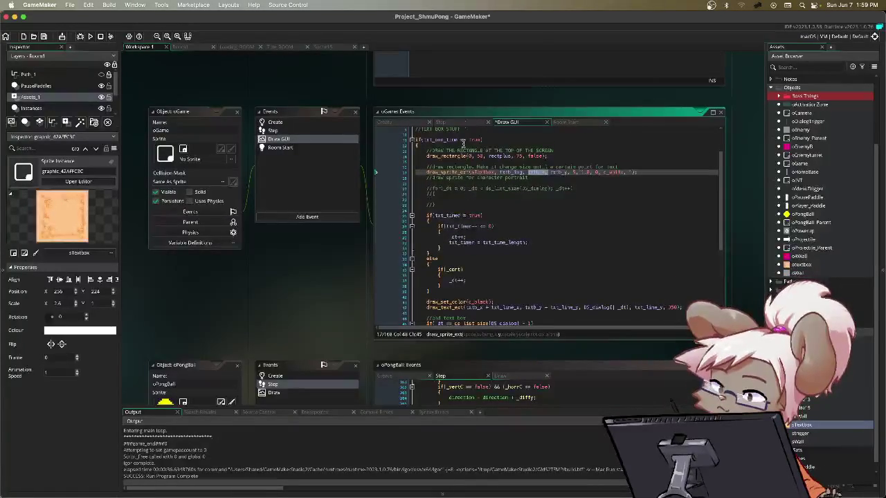
- Scroll through oGame's Step code for the game_substate pause and menu logic, then select oDialogTrigger
click(459, 123)
scroll(564, 230, up, 10)
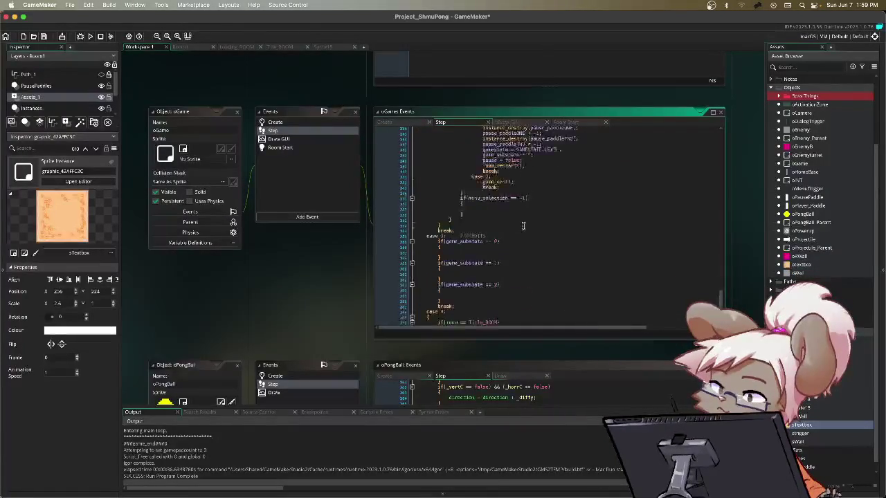
scroll(564, 231, up, 15)
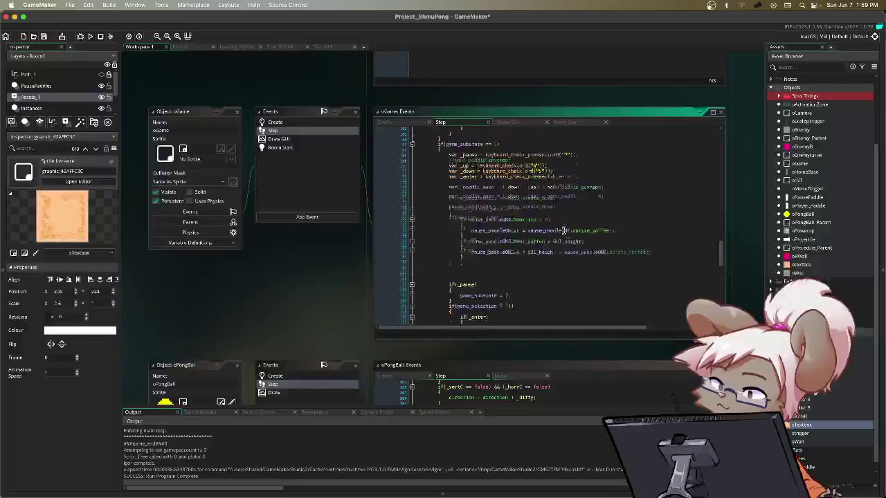
scroll(478, 193, down, 20)
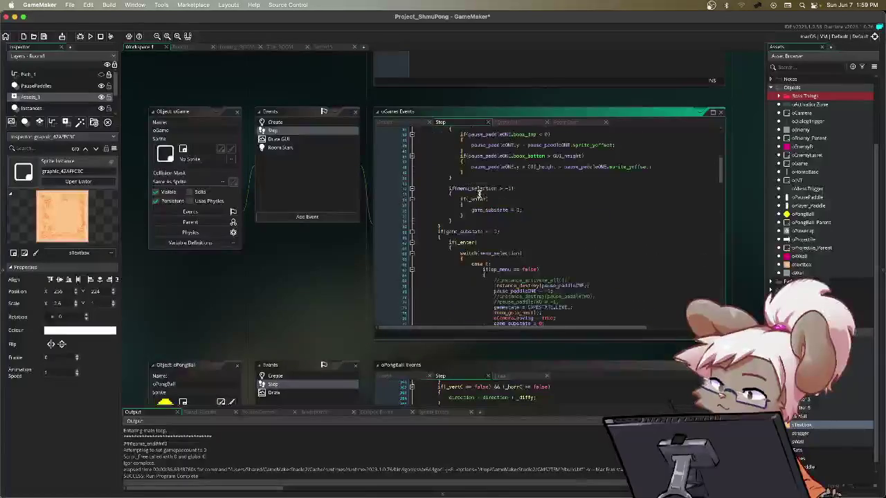
scroll(477, 194, down, 10)
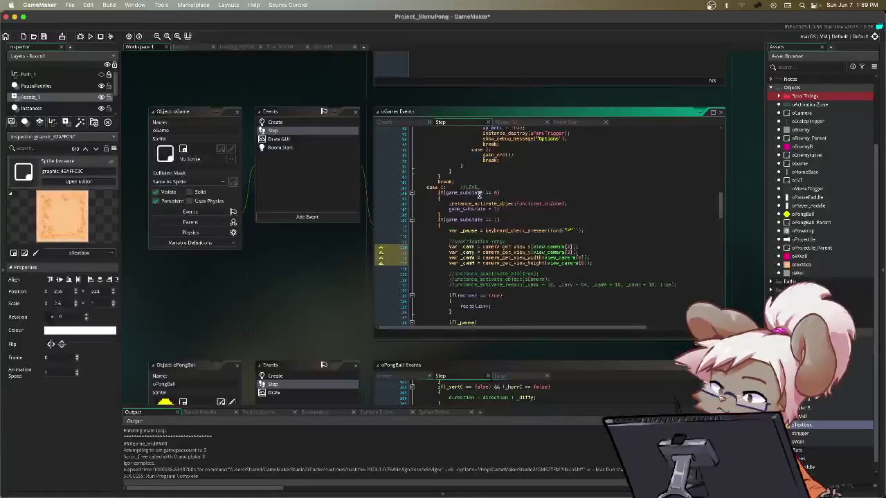
scroll(478, 195, down, 12)
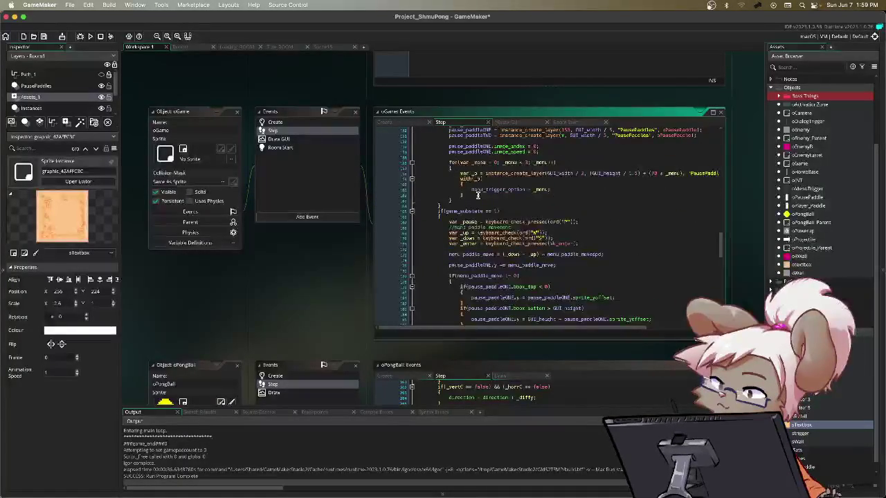
scroll(478, 195, down, 5)
scroll(478, 195, down, 5)
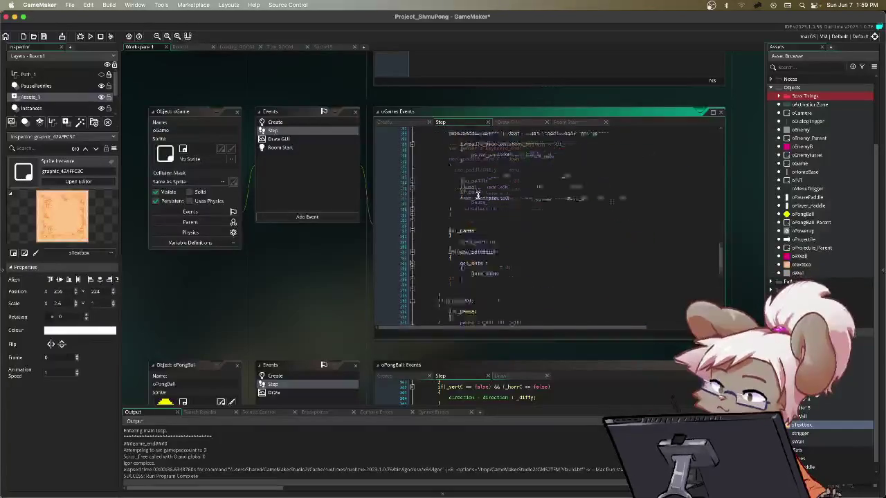
click(808, 122)
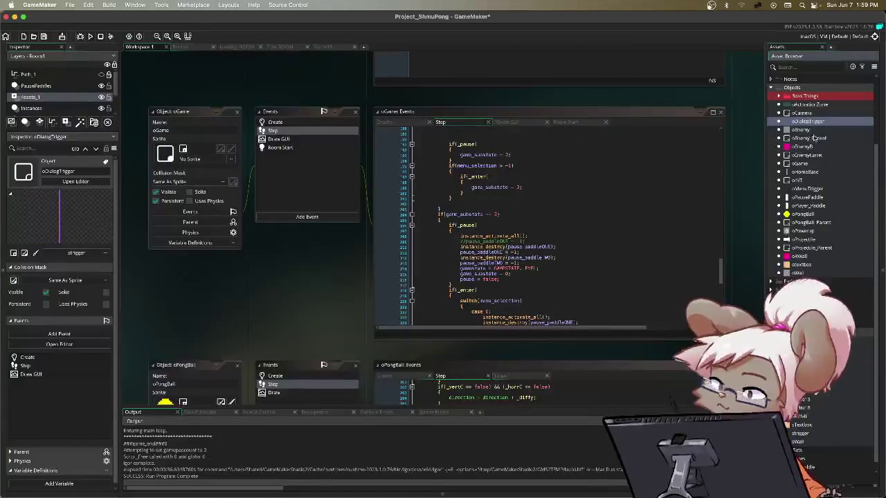
double_click(817, 173)
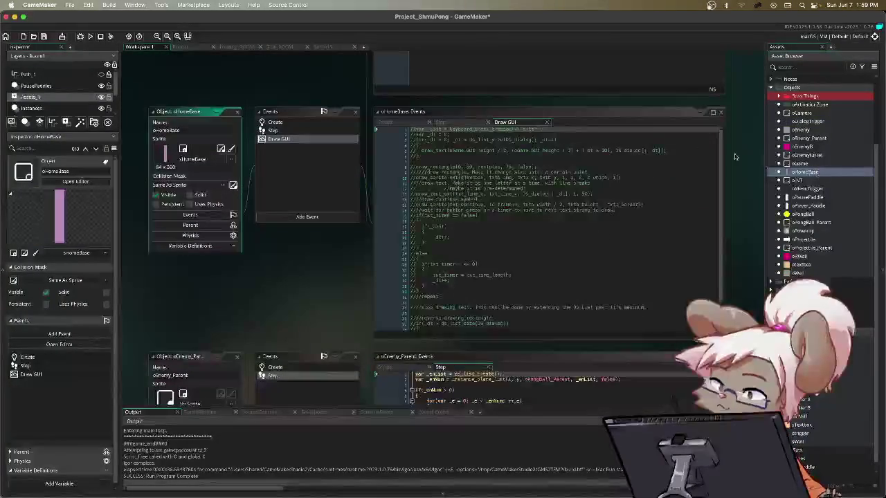
click(457, 122)
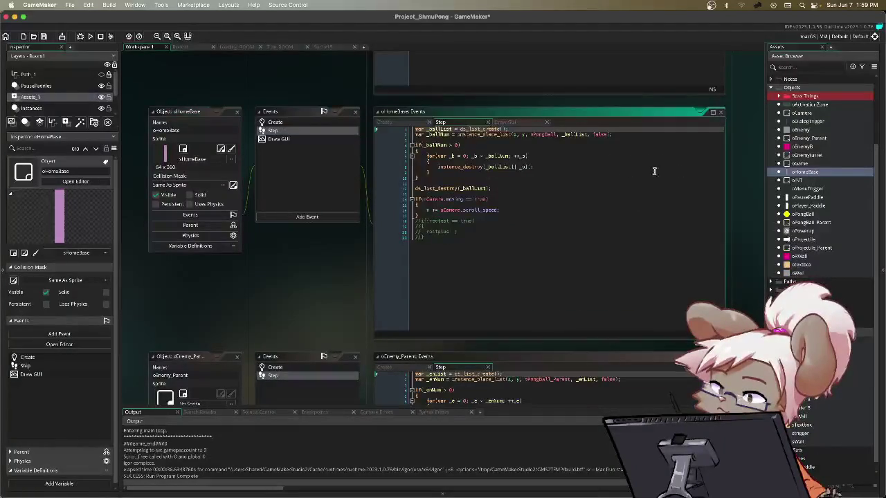
double_click(812, 122)
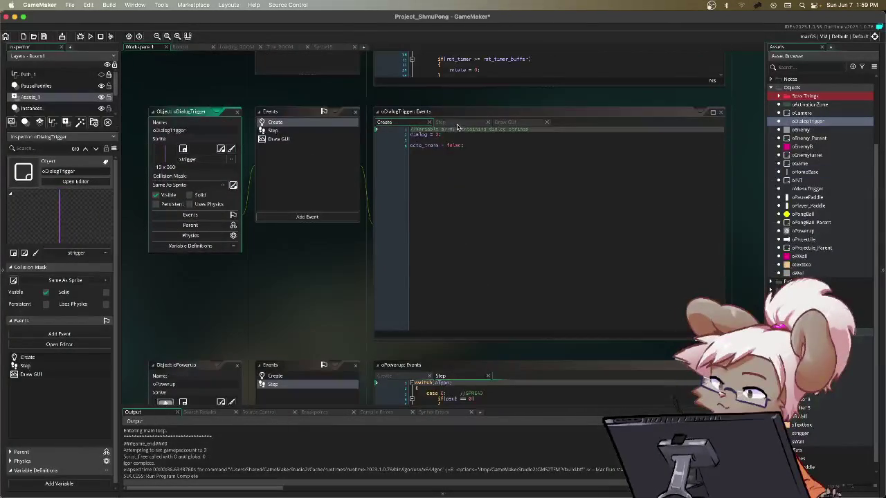
click(456, 122)
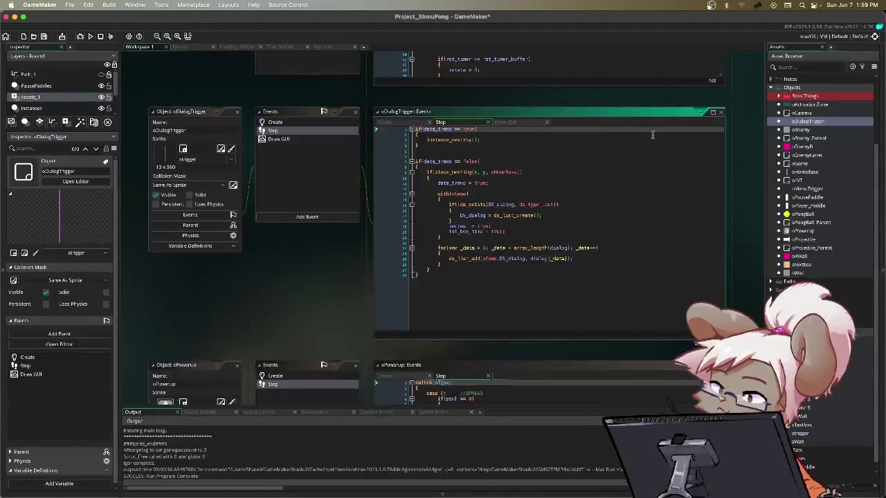
double_click(805, 164)
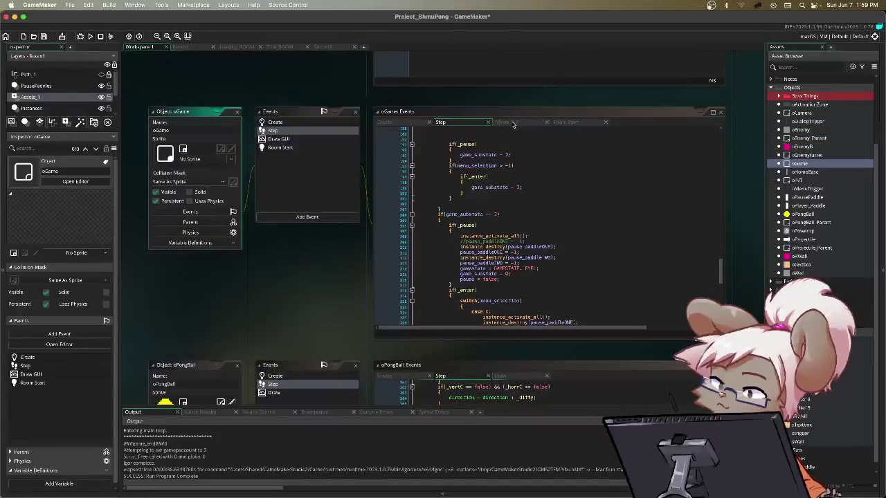
- Inspect the txtb_x and txtb_y arguments on line 17 of oGame's Draw GUI code
click(512, 126)
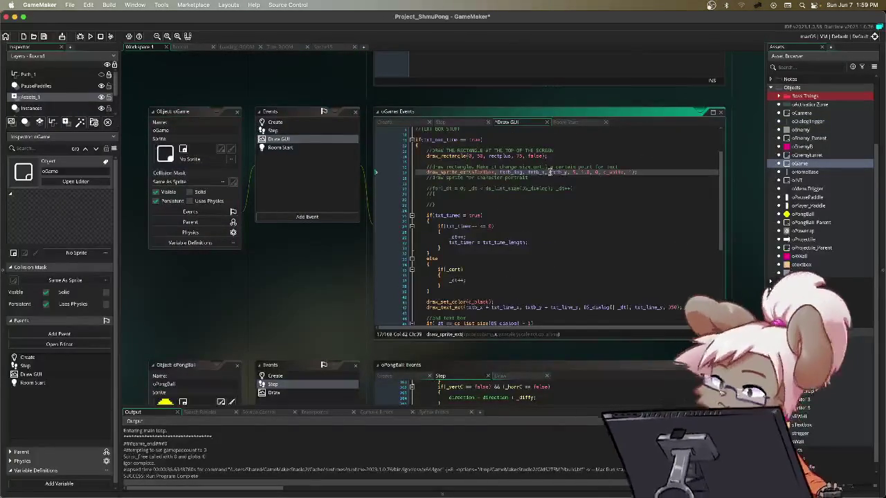
click(535, 172)
click(566, 174)
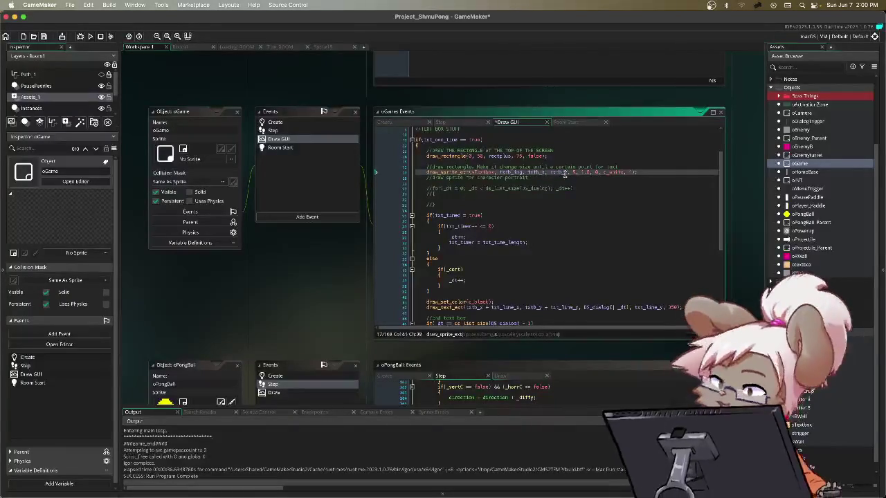
click(564, 174)
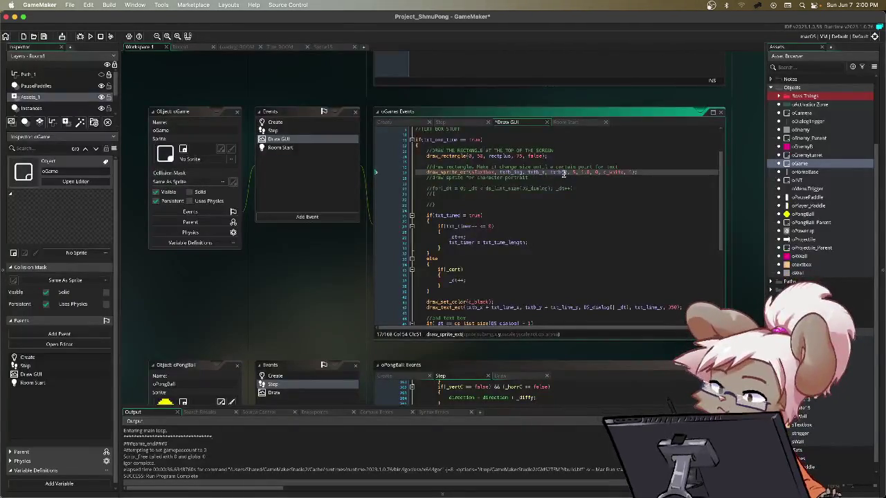
- In oGame's Create code, select the txtb_width, txtb_height and txtb_border lines and txtb_x's GUI_grid_x * 4 value
click(399, 125)
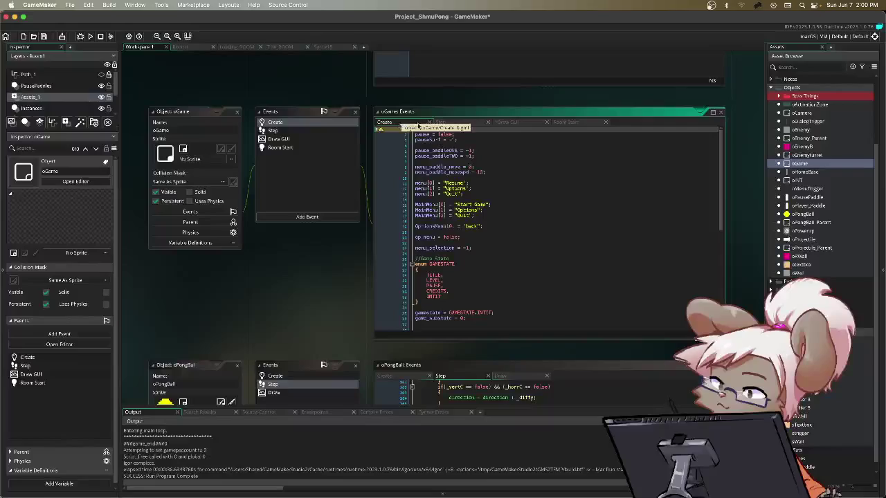
click(515, 124)
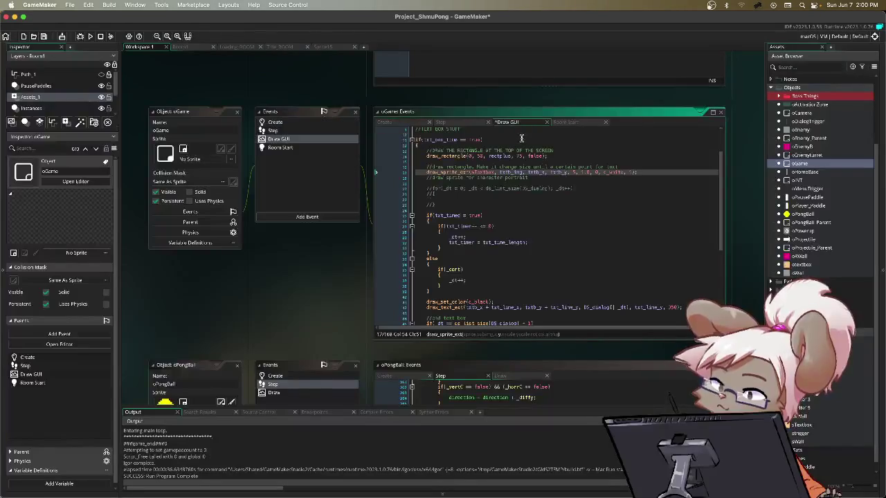
click(413, 125)
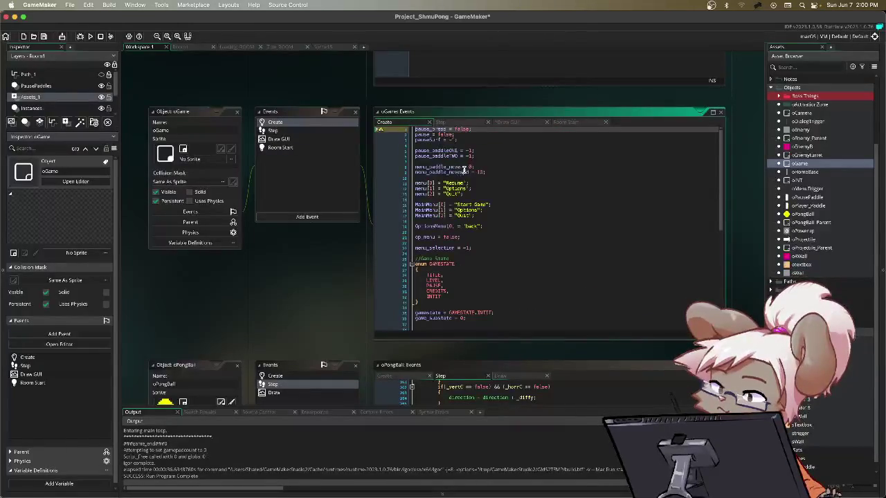
scroll(470, 169, down, 10)
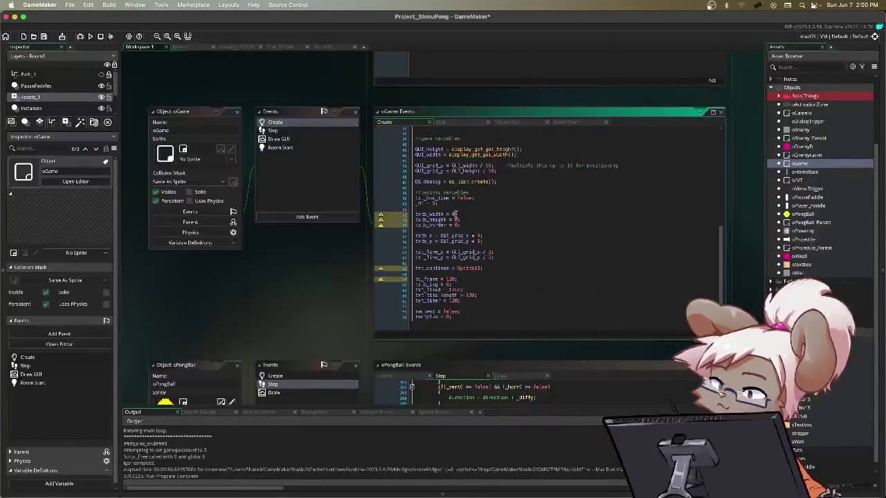
drag(416, 216, 461, 222)
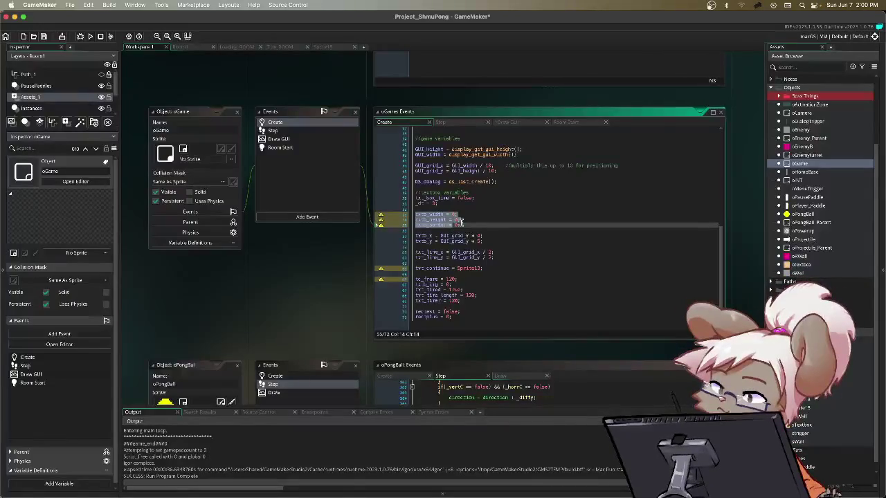
click(487, 216)
drag(416, 214, 471, 226)
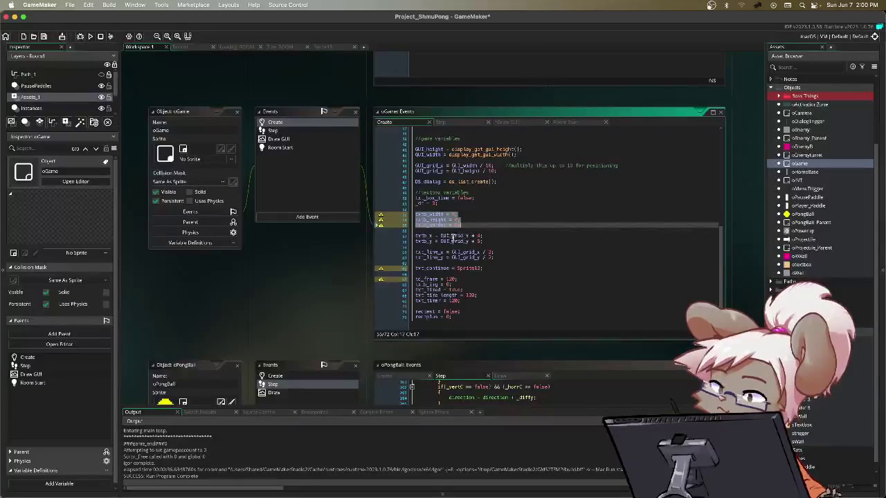
drag(487, 238, 441, 243)
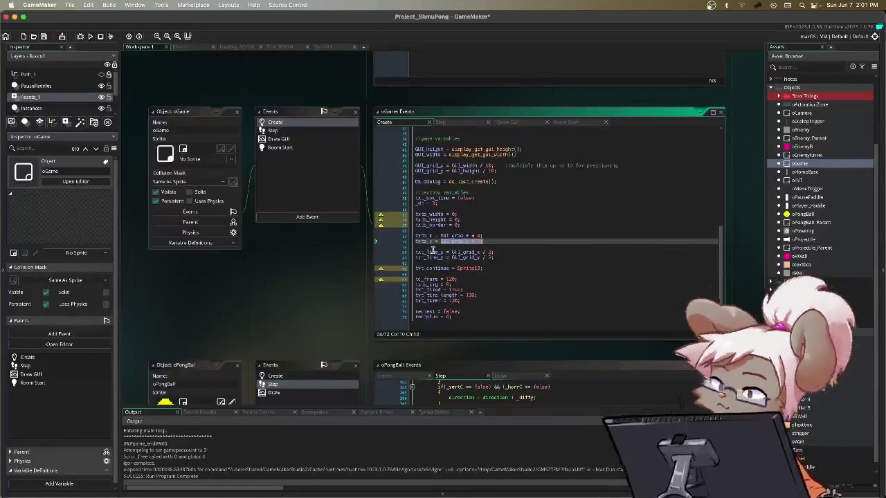
- Highlight the txtb_x and txtb_y assignments in oGame's Create code, then return to Room1
drag(441, 236, 506, 236)
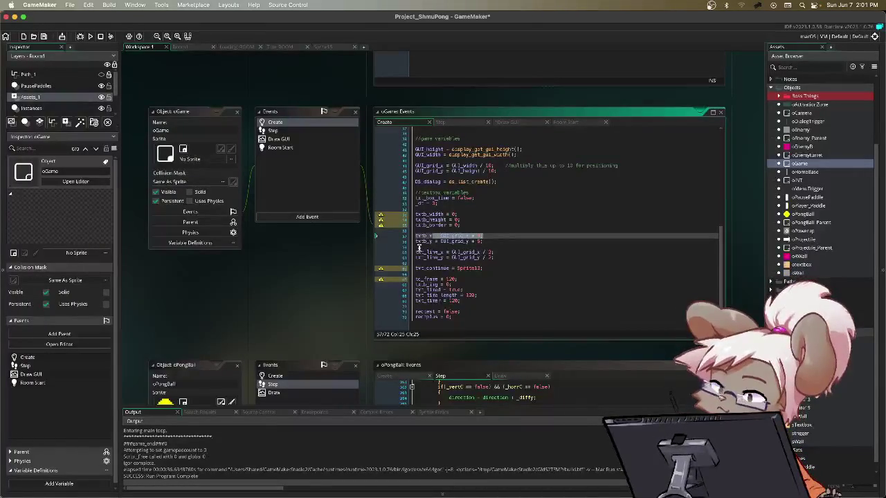
drag(504, 237, 424, 237)
drag(487, 241, 406, 245)
drag(494, 237, 424, 238)
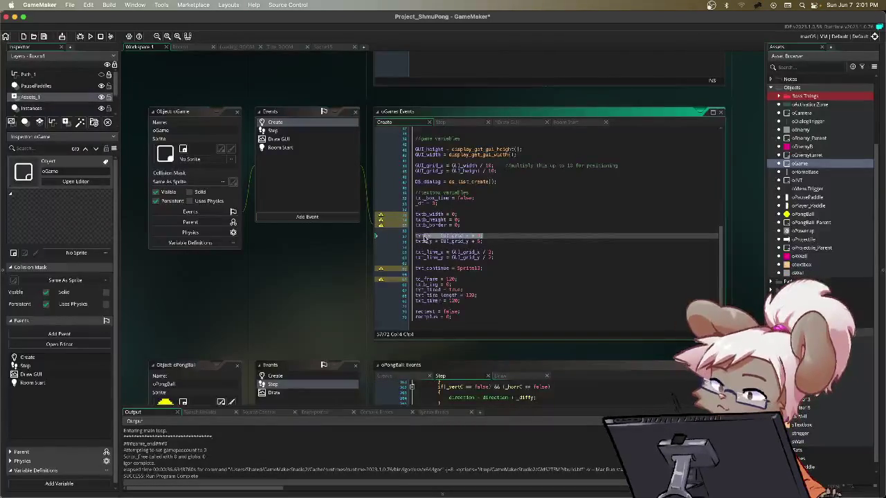
drag(499, 236, 439, 233)
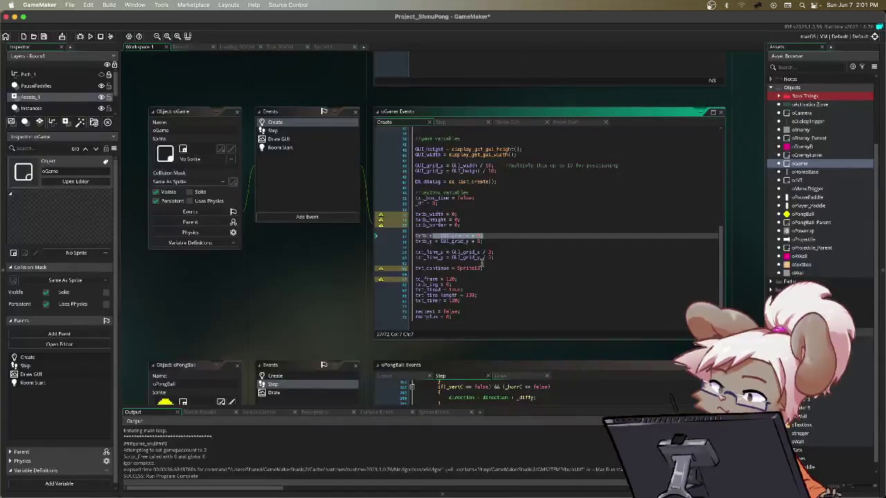
click(180, 46)
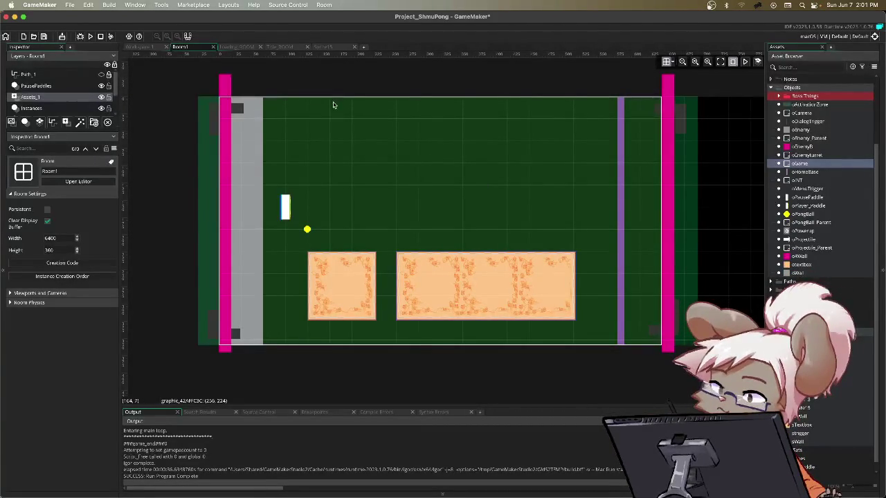
- Save and run ShmuPong, move the game window aside, and resume from the pause menu
key(F5)
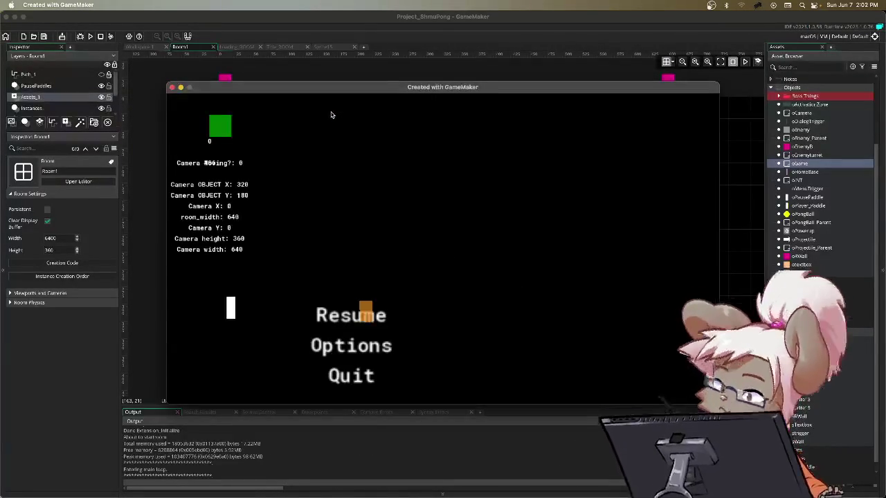
mouse_move(281, 93)
mouse_down()
mouse_move(297, 132)
mouse_move(327, 77)
mouse_up()
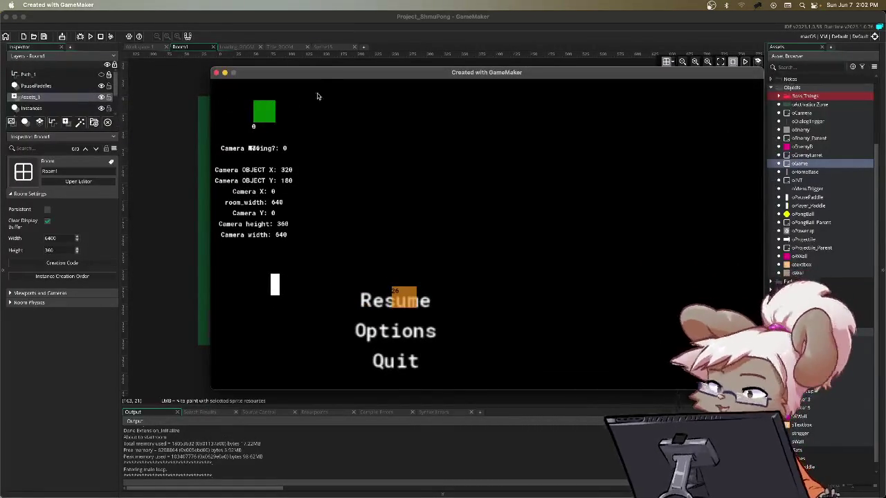
mouse_move(332, 76)
mouse_down()
mouse_move(312, 89)
mouse_move(311, 68)
mouse_up()
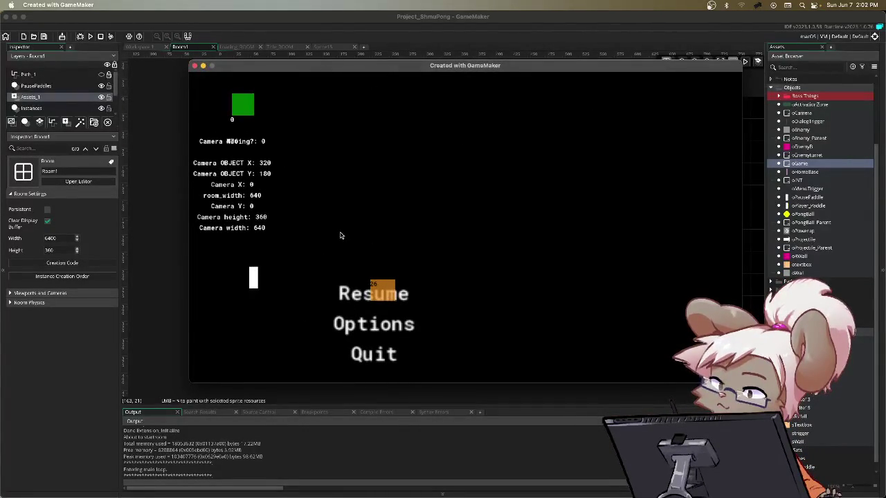
key(Return)
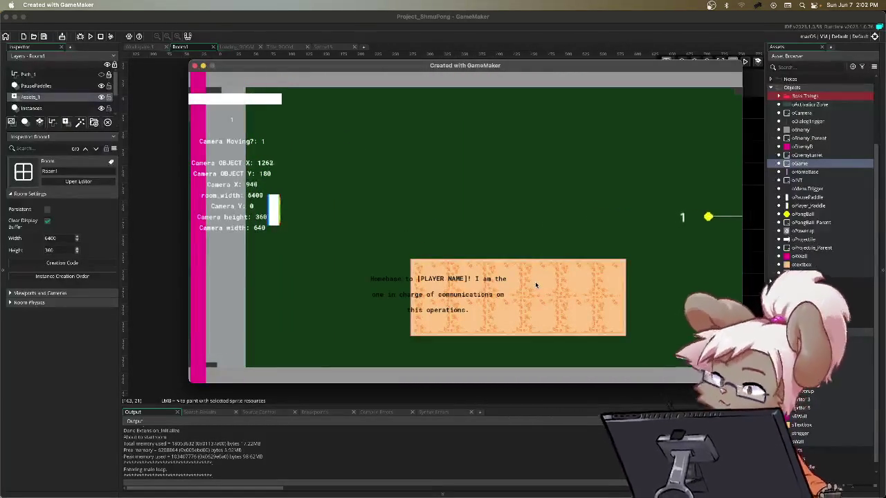
- Pause and resume to see the next dialog, then restart the game at its opening dialog
key(Escape)
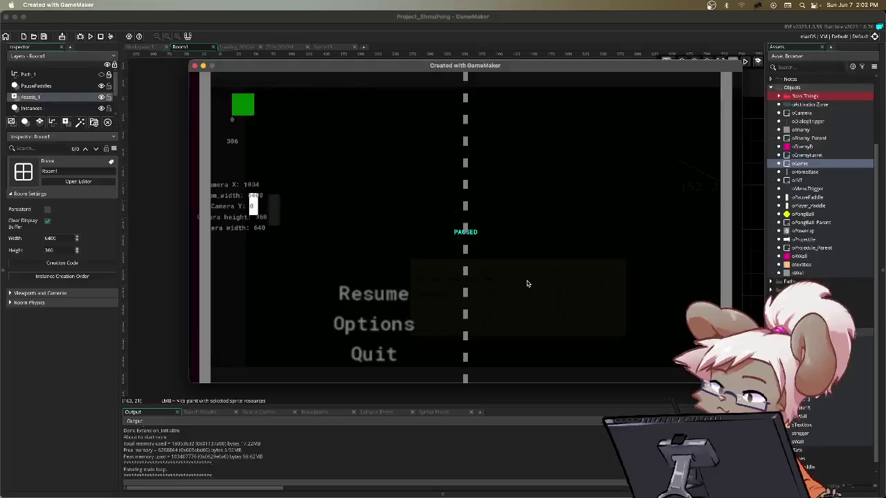
key(Down)
key(Escape)
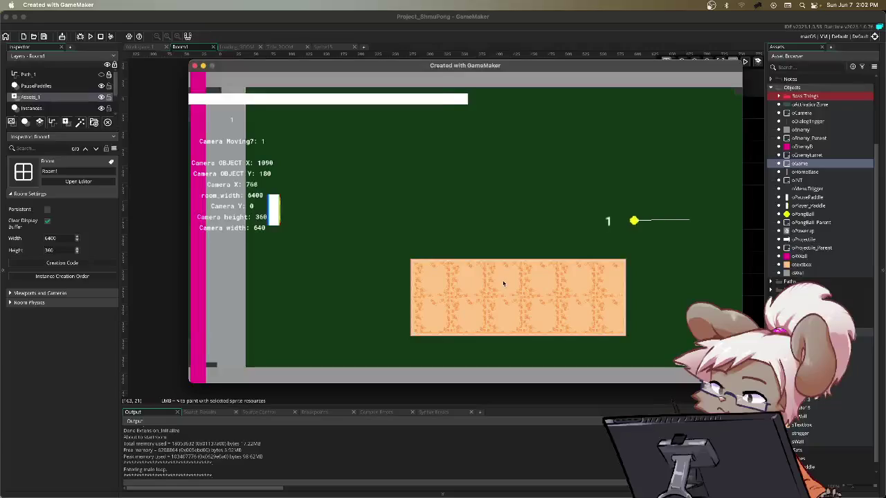
key(Escape)
key(Down)
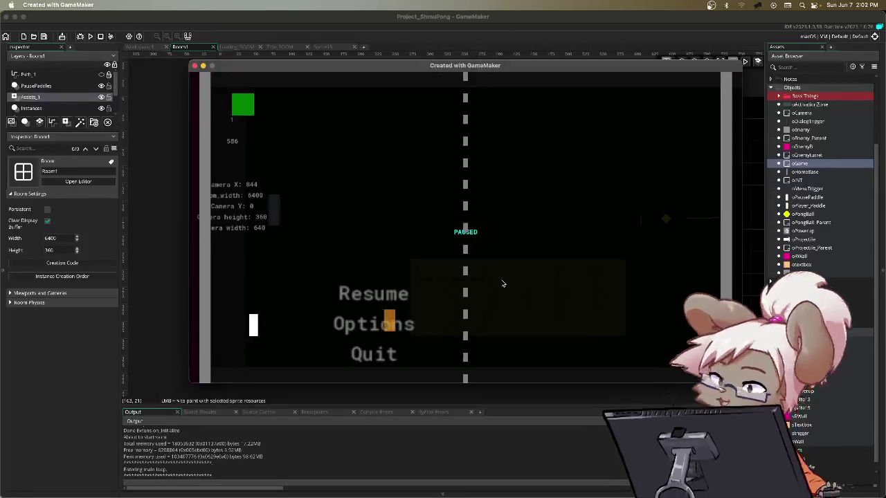
key(r)
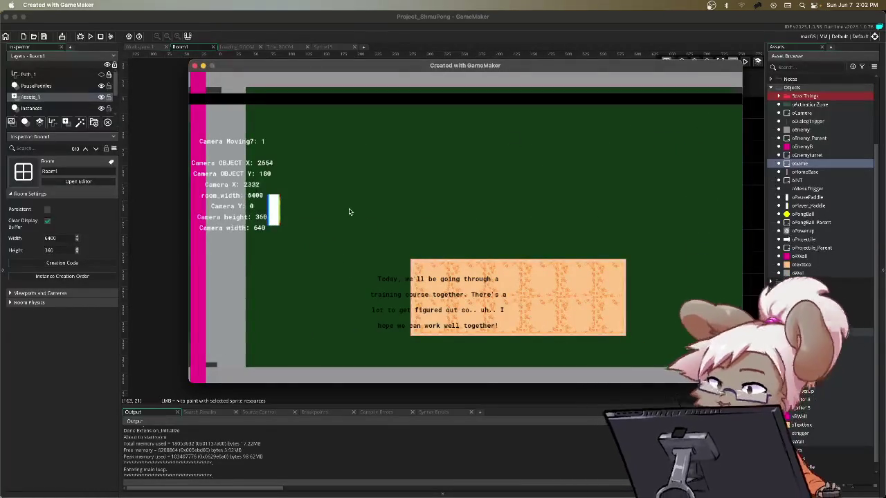
- Pause and resume once more, then choose Quit from the pause menu to return to Room1
key(Escape)
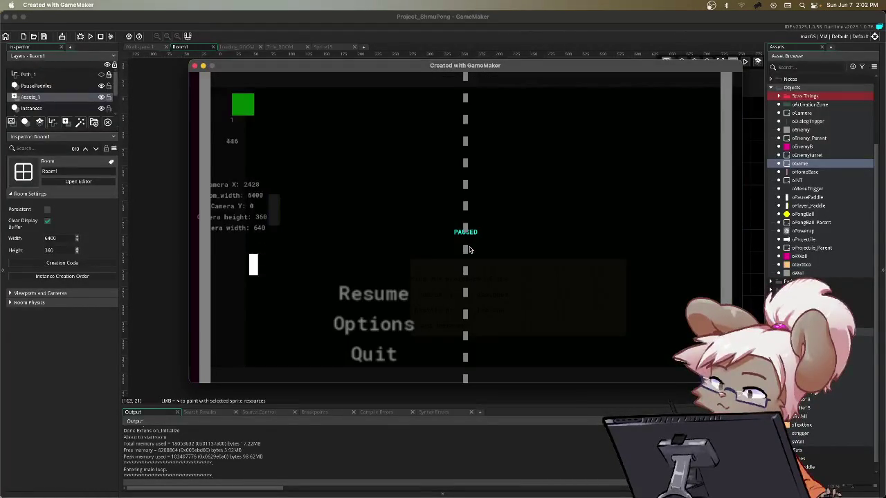
key(Escape)
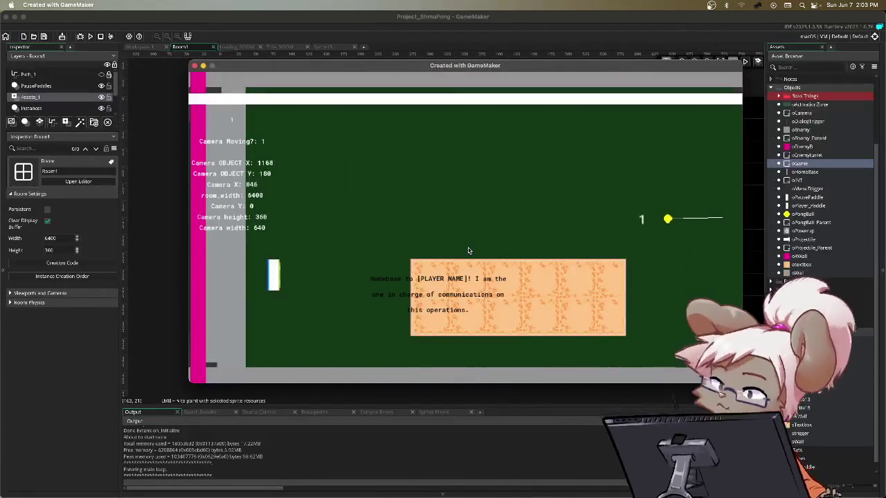
key(Escape)
key(Down)
key(Down)
key(Return)
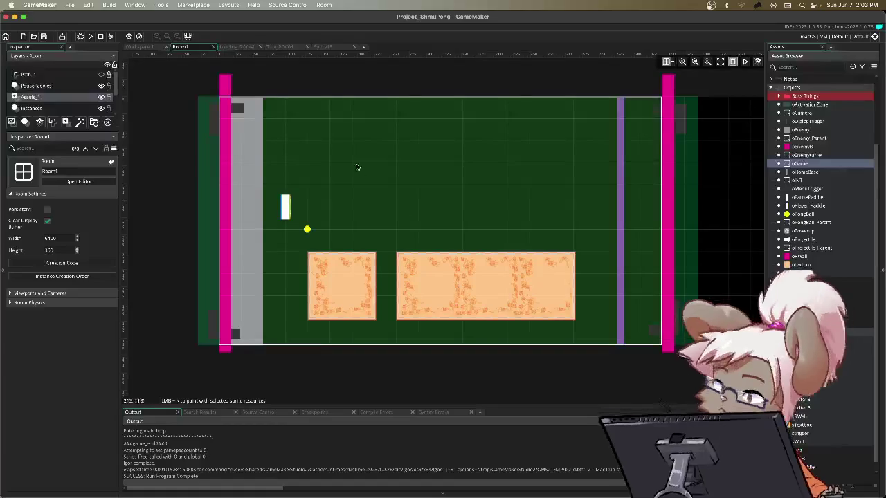
- Comment out the GUI_grid expressions on the txtb_x and txtb_y lines in oGame's Create code
click(140, 46)
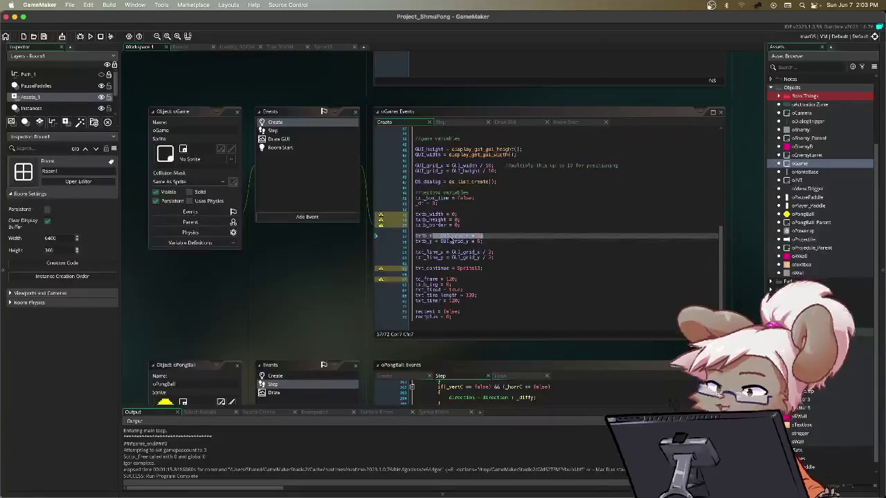
drag(476, 237, 440, 236)
text(((()
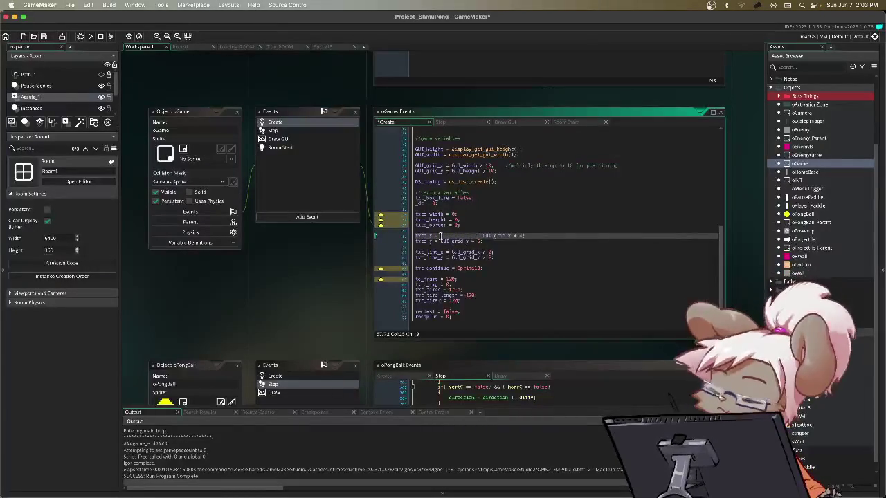
key(Down)
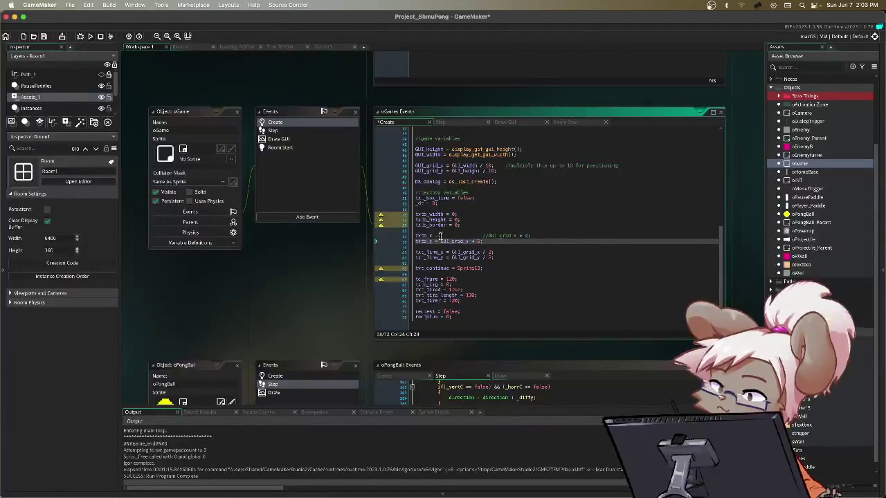
click(441, 240)
text((()
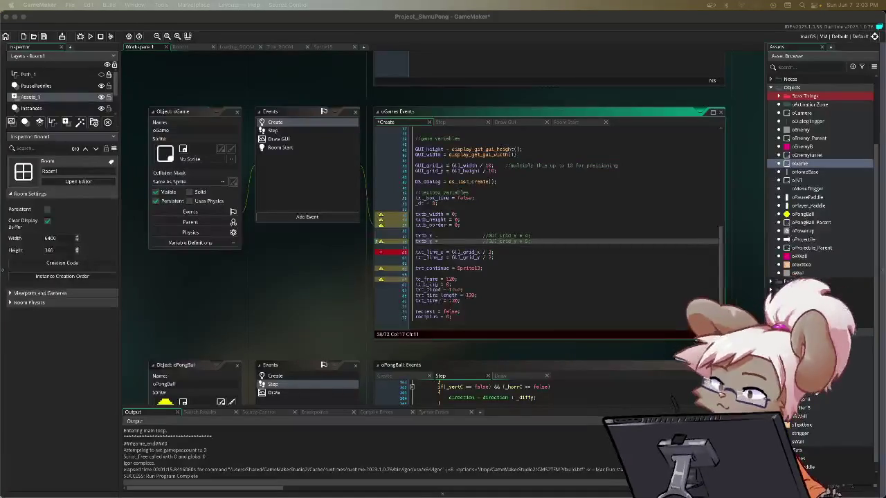
- Hardcode txtb_x = 256 and txtb_y = 224, then save and run the game
click(441, 236)
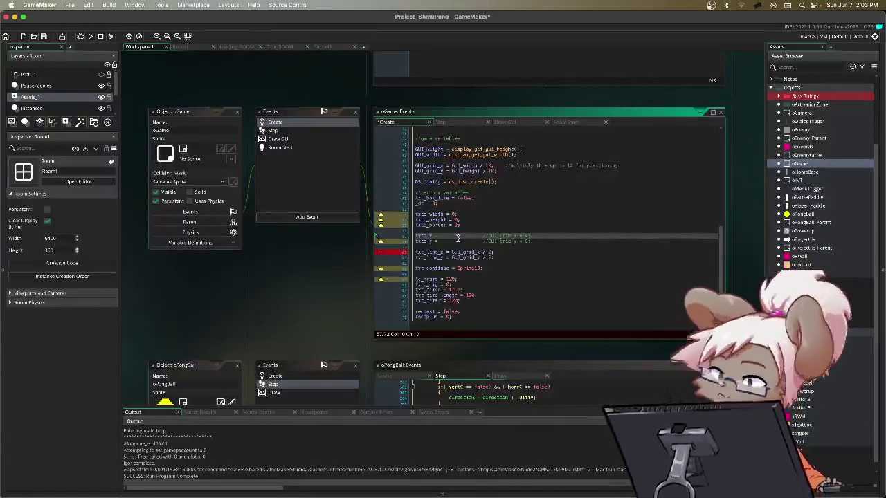
text(206)
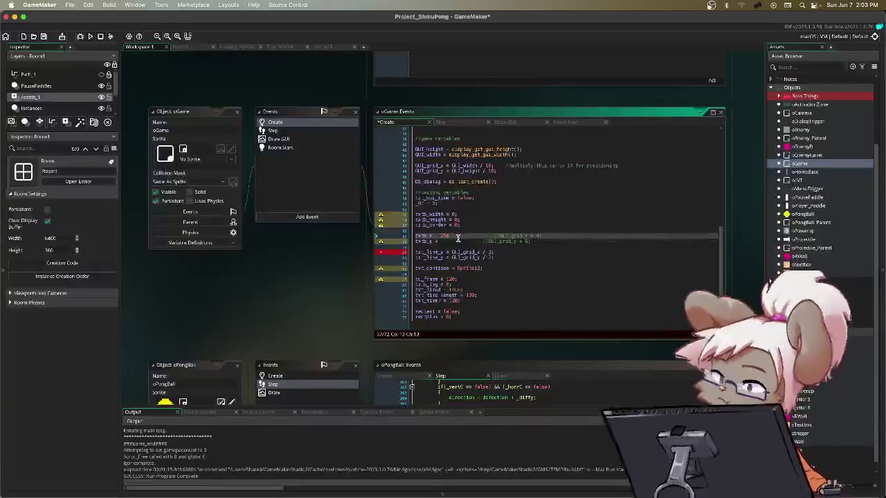
key(Down)
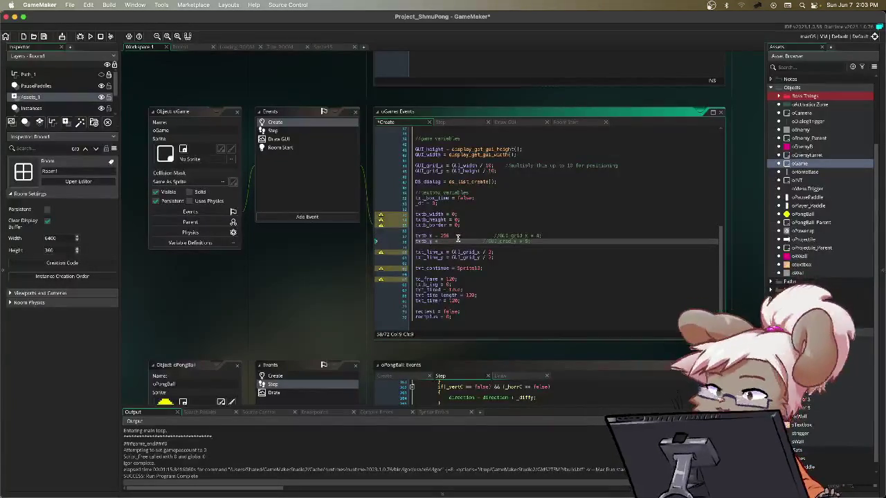
text(224;)
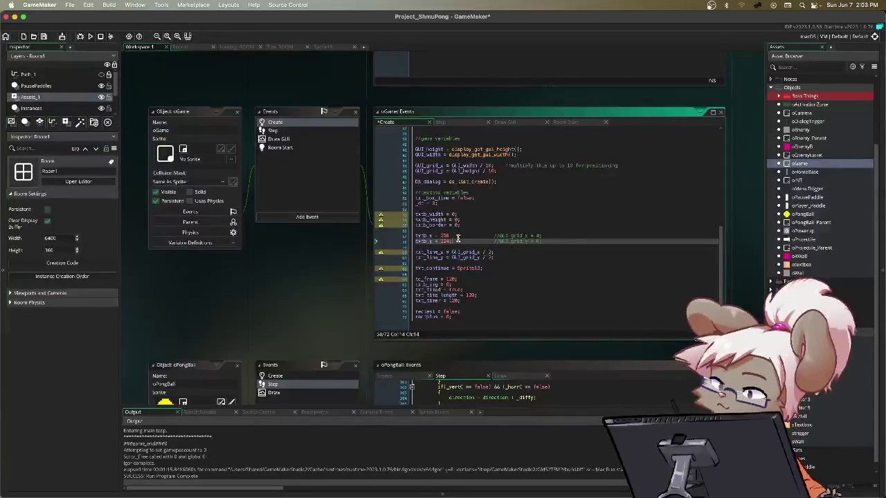
click(458, 237)
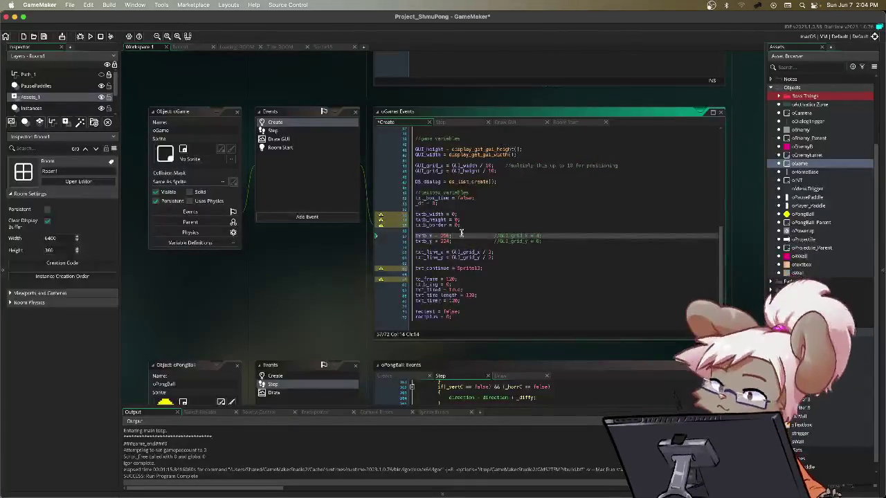
key(F5)
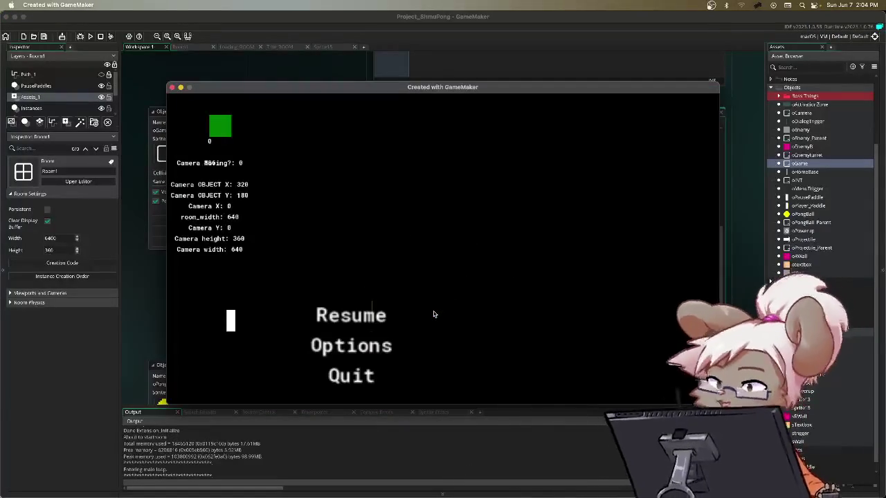
- Open the game's Options screen, go back to the pause menu, and resume playing
key(Return)
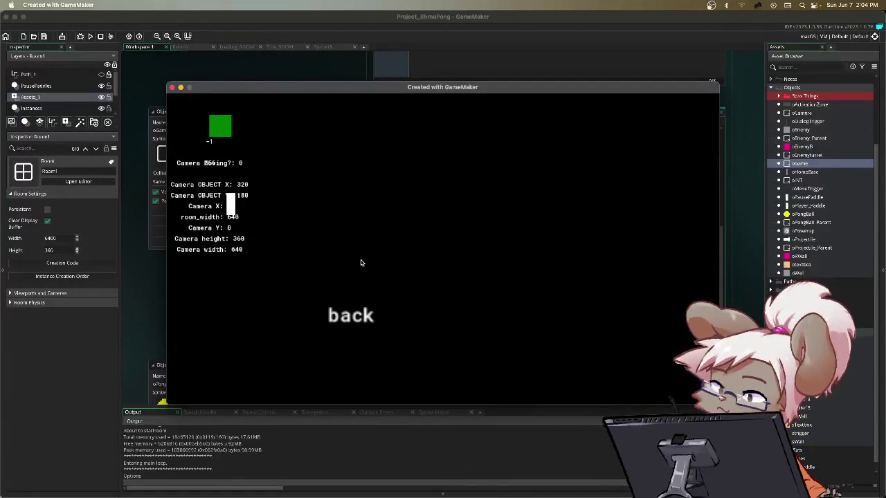
key(Return)
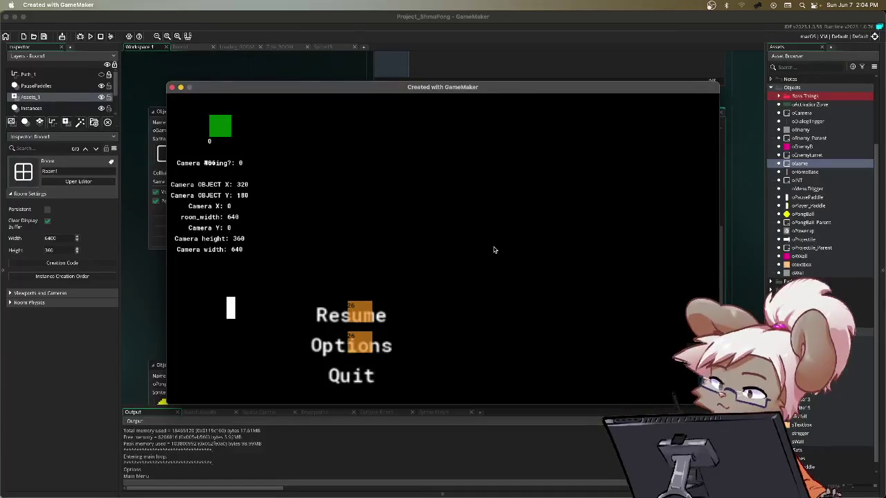
key(Return)
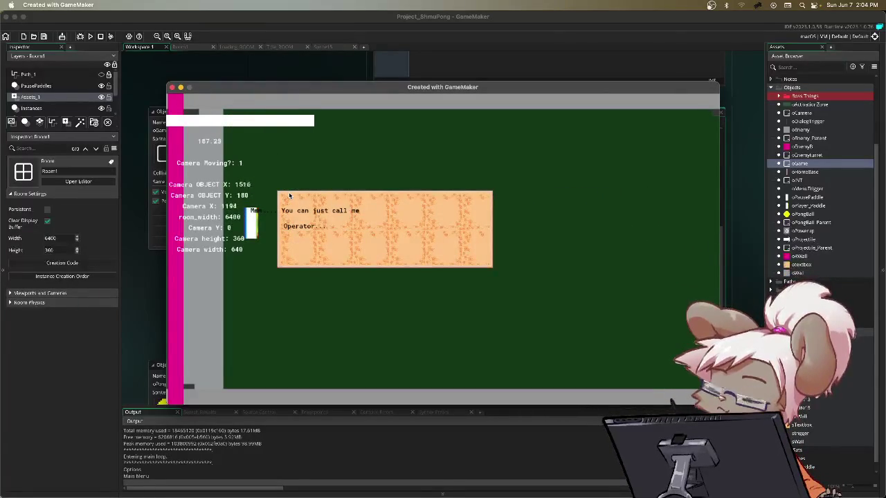
- Pause and resume to check the textbox, then quit from the pause menu to the editor
key(Escape)
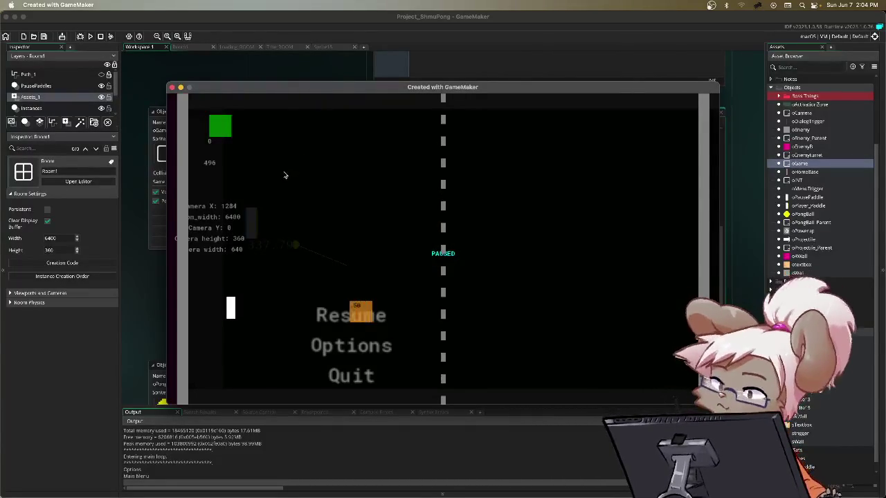
key(Escape)
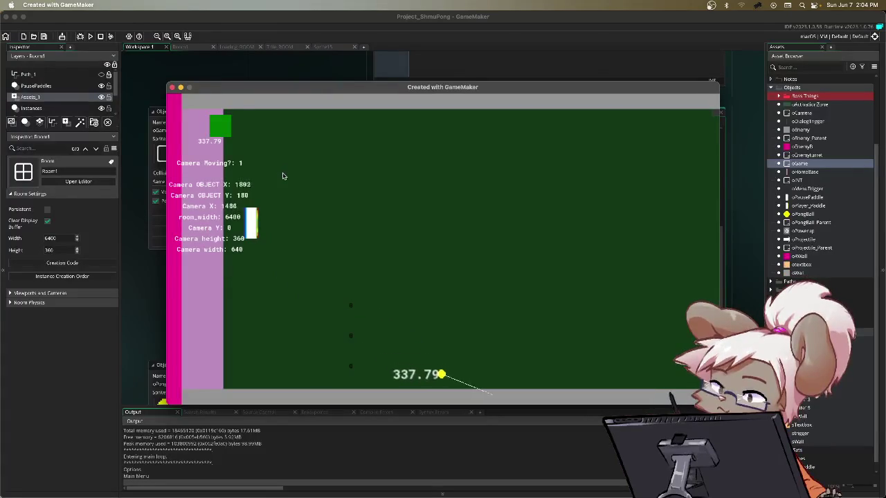
key(Escape)
key(Down)
key(Down)
key(Down)
key(Return)
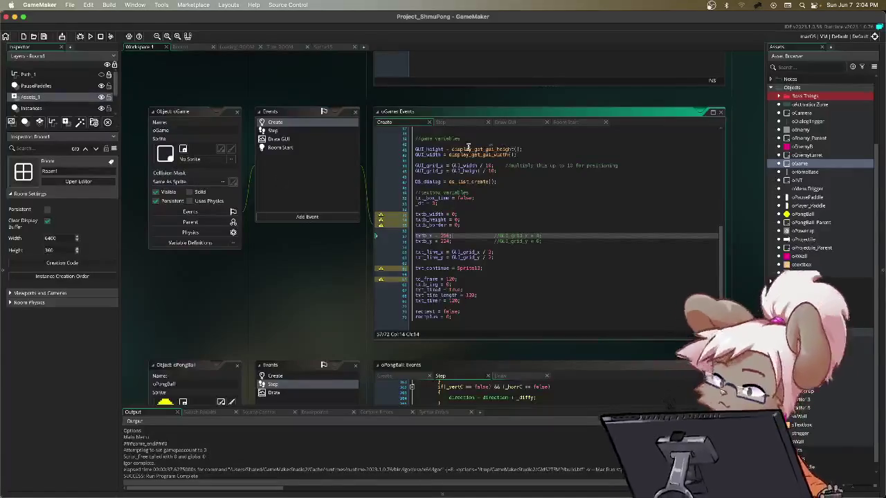
- Show oGame's Draw GUI code and check draw_sprite_ext's yscale, rotation and earlier argument hints
click(511, 125)
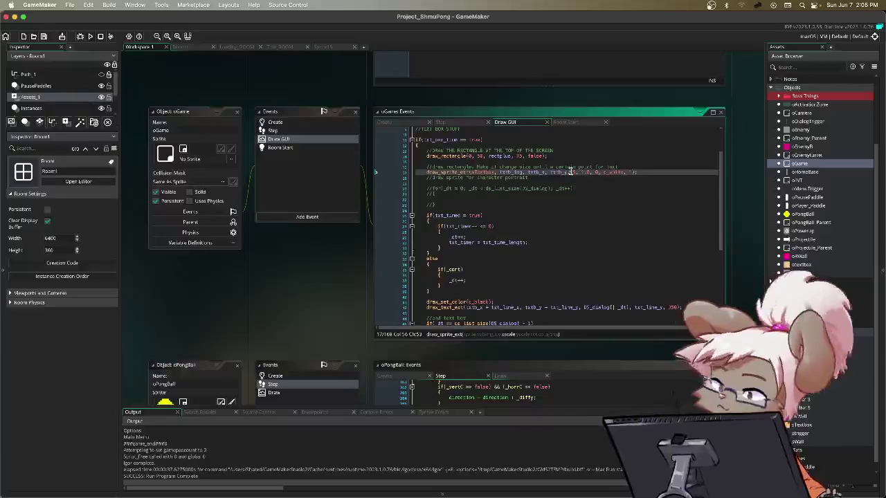
click(592, 173)
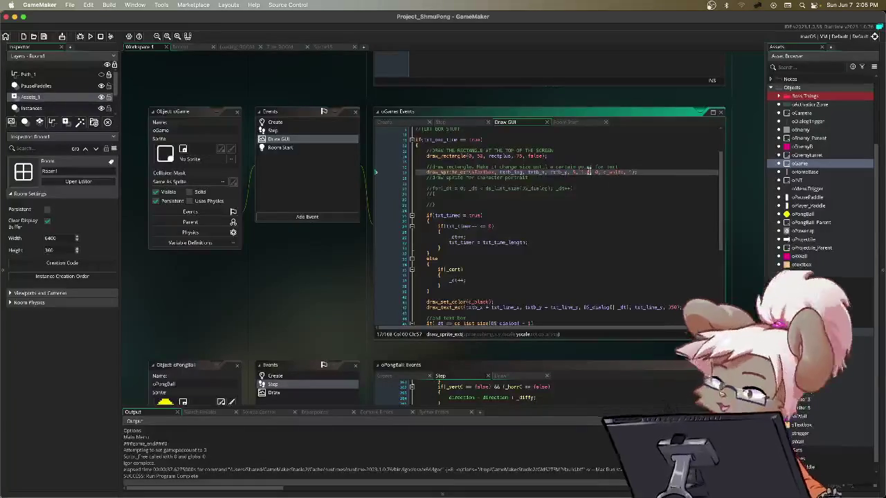
click(595, 173)
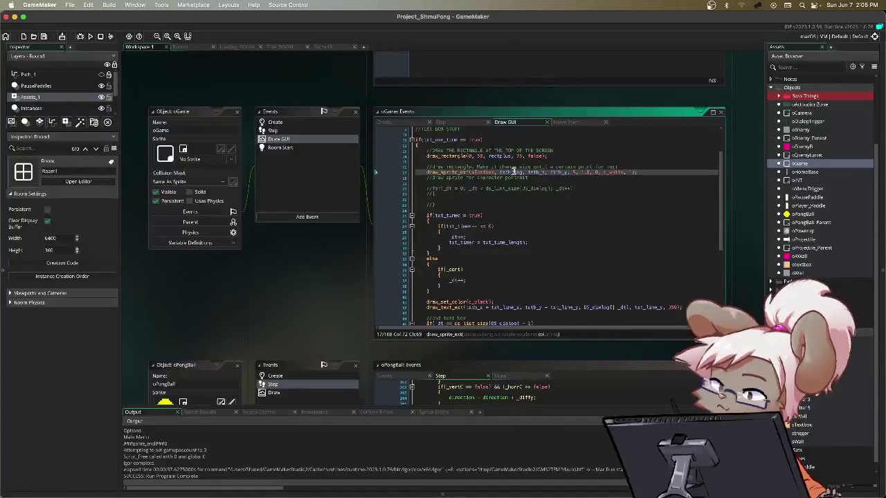
click(512, 172)
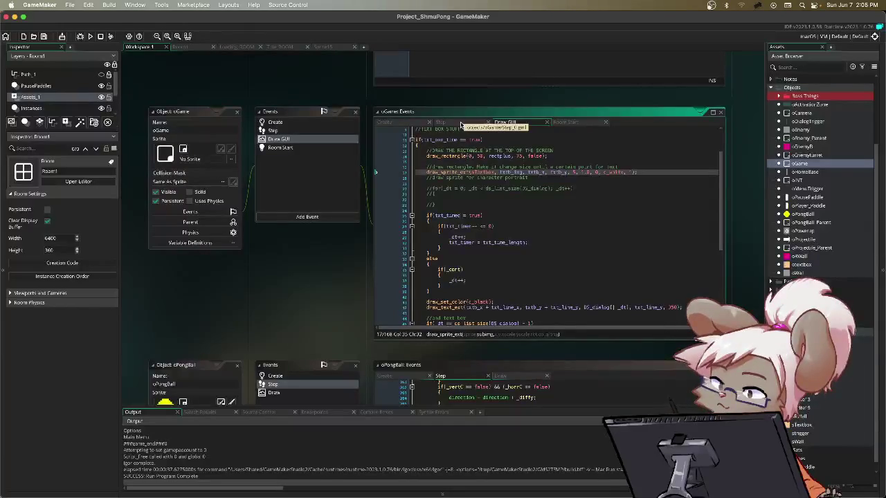
- In oGame's Step code, scroll to case 1 and add a blank line after the recplus block
click(460, 125)
scroll(544, 198, up, 2)
scroll(544, 198, up, 5)
scroll(545, 198, up, 3)
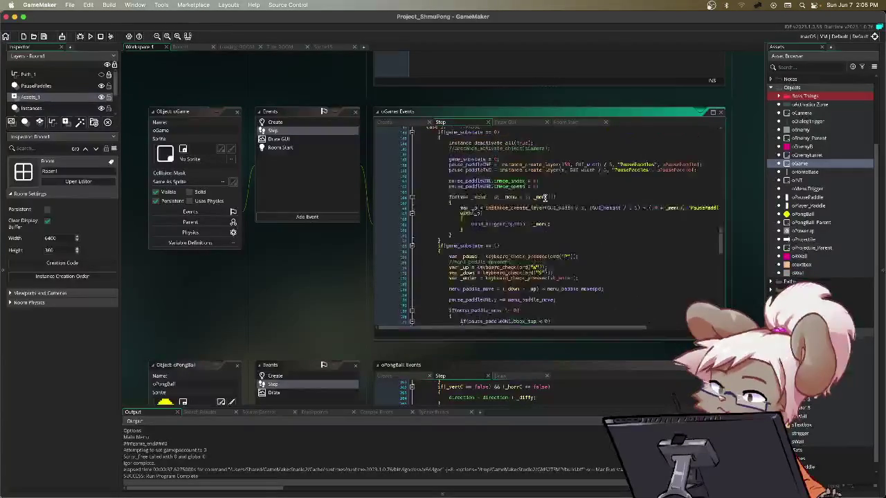
scroll(545, 198, up, 3)
scroll(535, 199, up, 2)
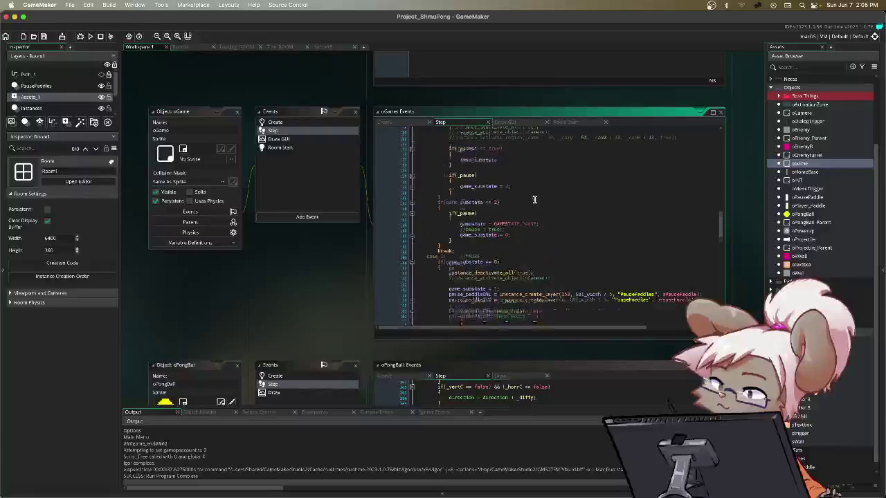
scroll(534, 200, up, 4)
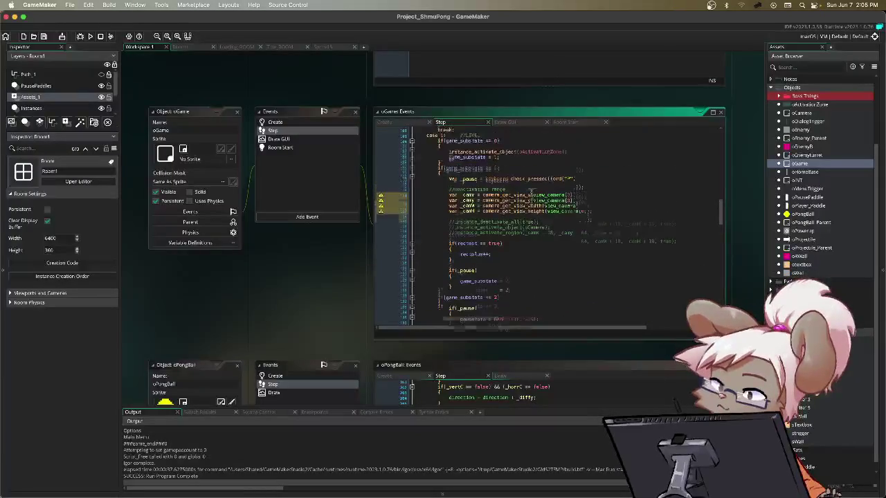
scroll(533, 192, up, 3)
scroll(523, 191, down, 2)
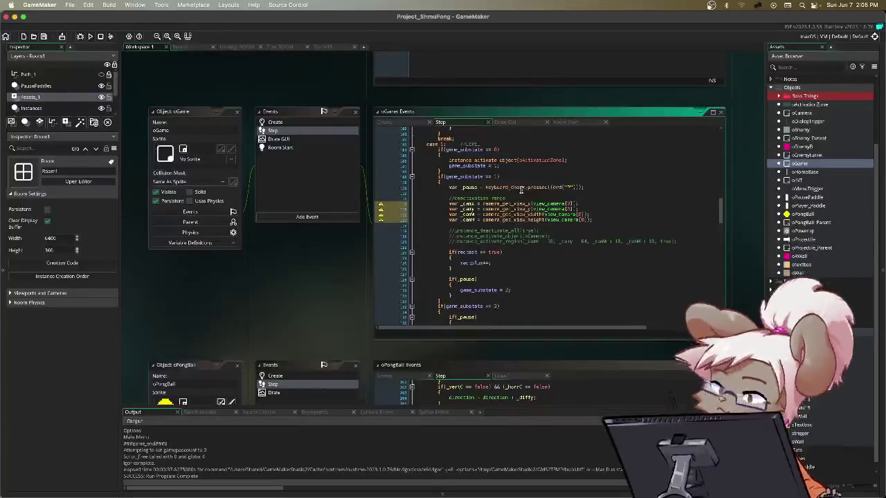
scroll(450, 193, down, 2)
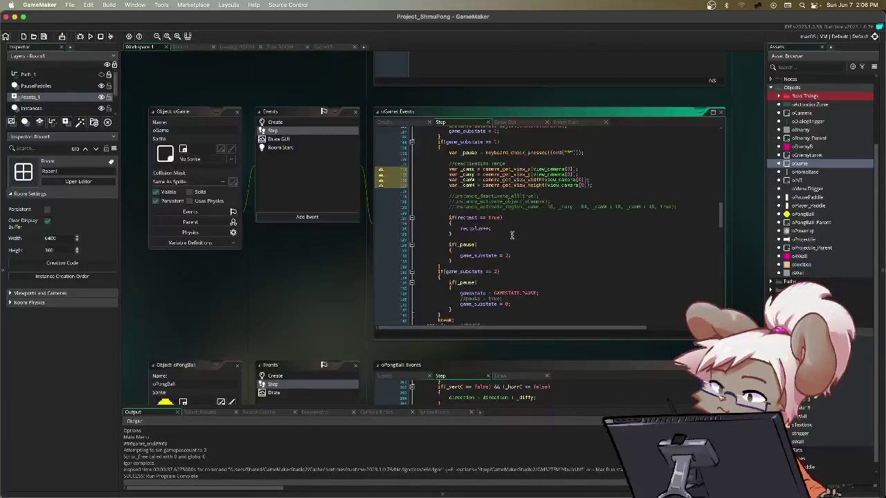
click(512, 235)
key(Return)
text(if()
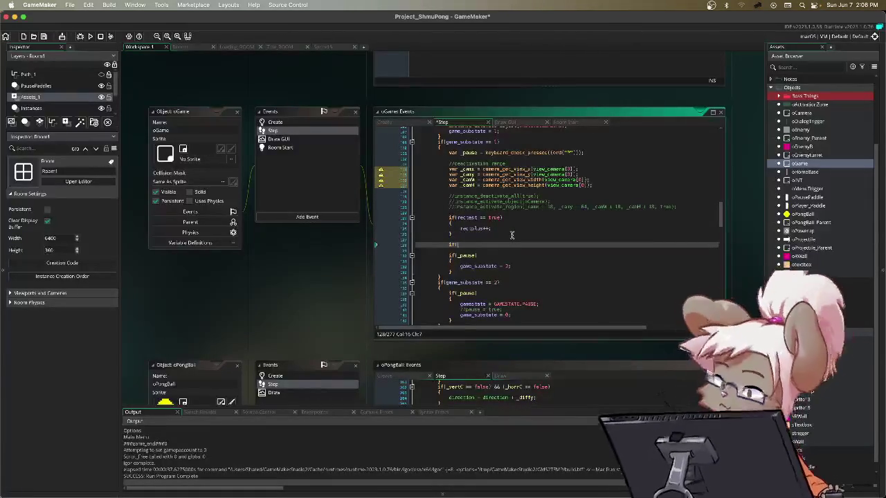
- Write an empty if(txt_box_time) { } block there, then go back to the Create event
text(tx)
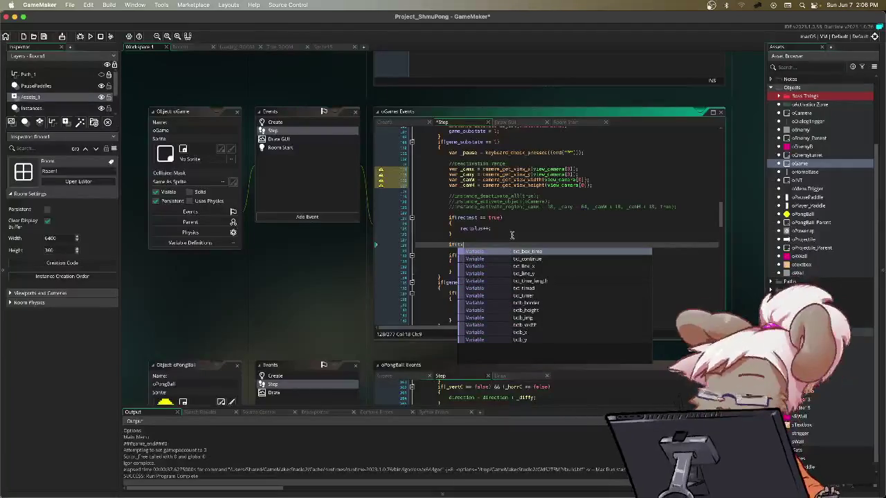
key(Return)
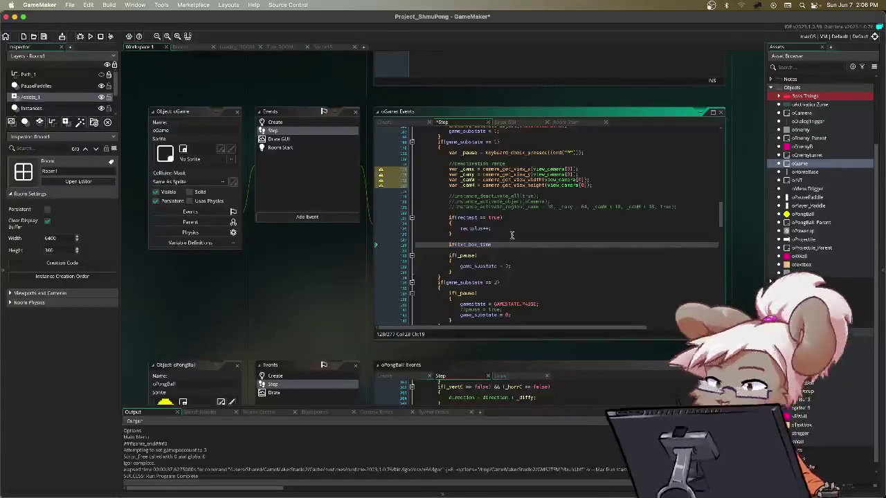
text())
key(Return)
key(Return)
key(Return)
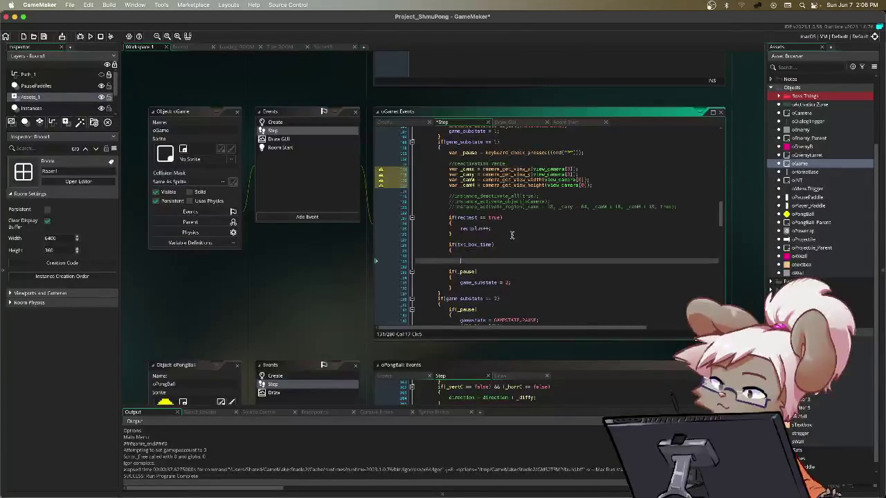
key(Up)
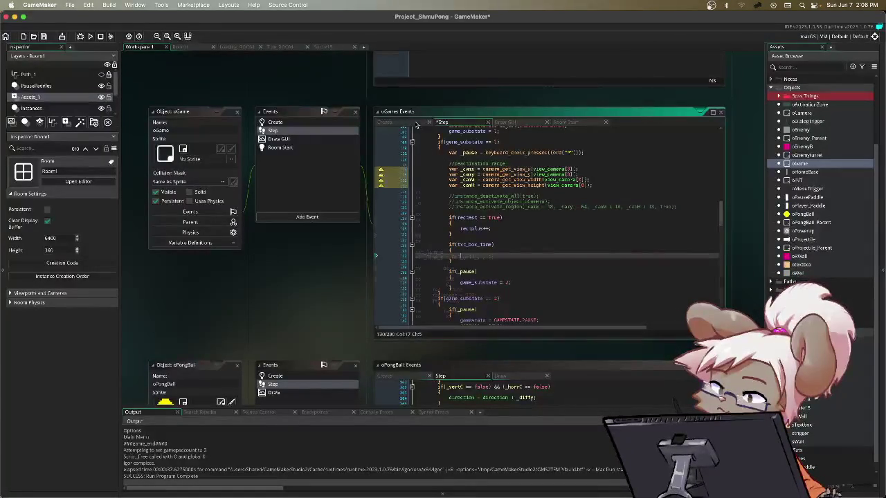
key(ctrl+shift+Tab)
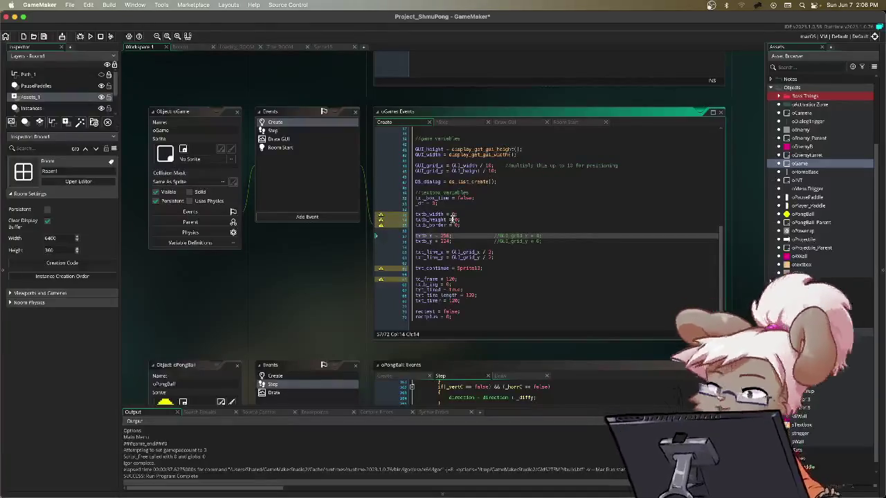
- Start txtb_width and txtb_height at 1 in oGame's Create code, then go to the Step event
click(453, 219)
key(BackSpace)
key(BackSpace)
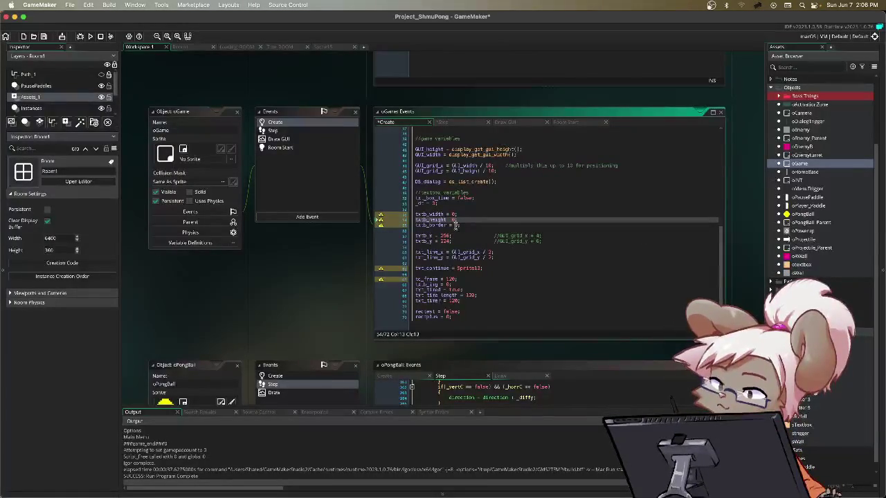
text(0)
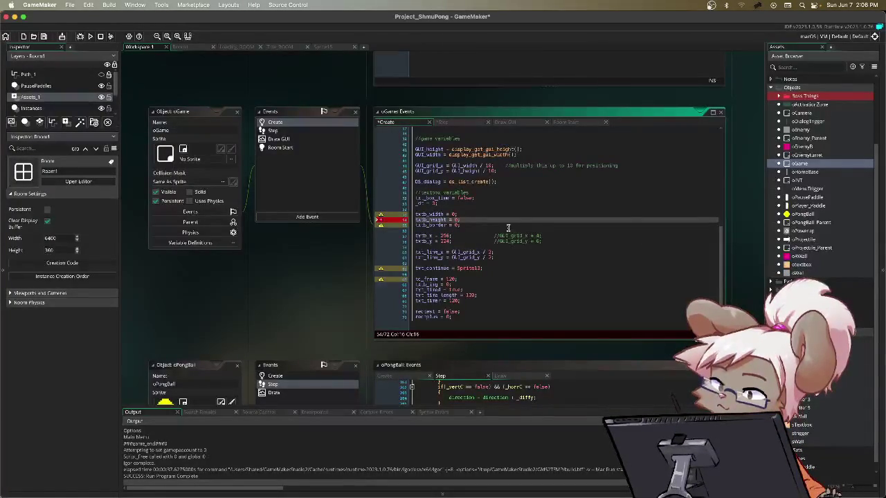
click(458, 226)
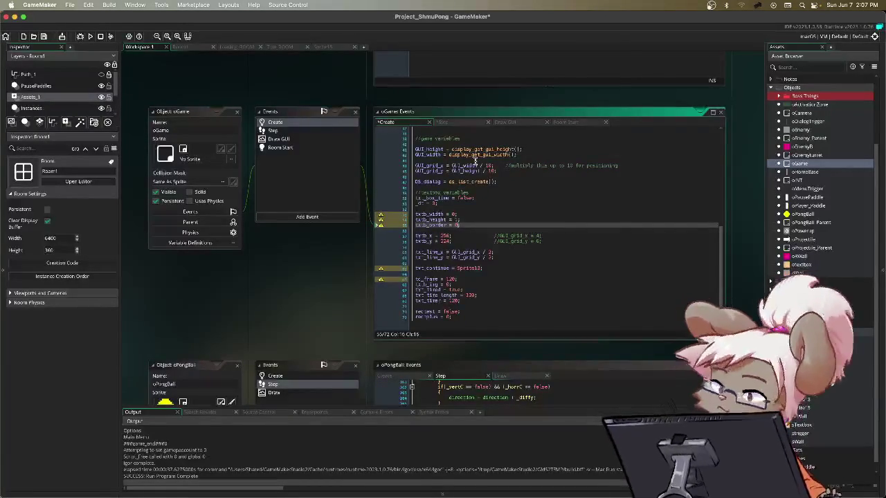
click(491, 214)
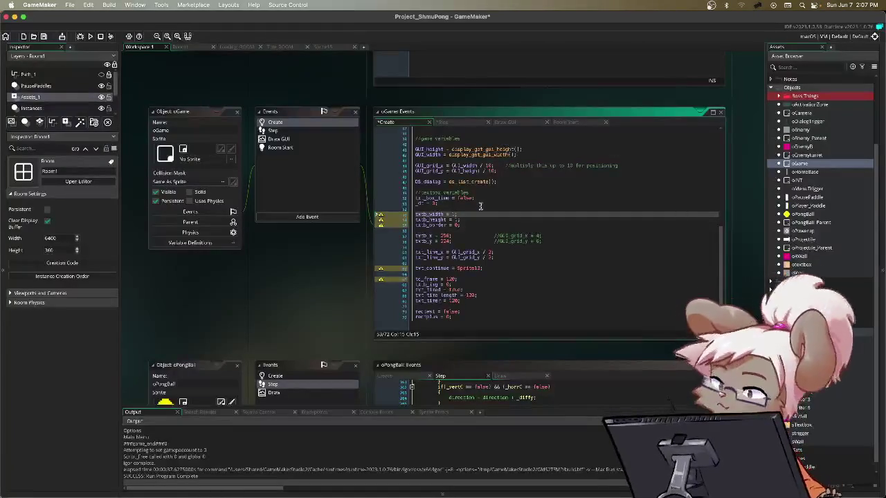
right_click(478, 206)
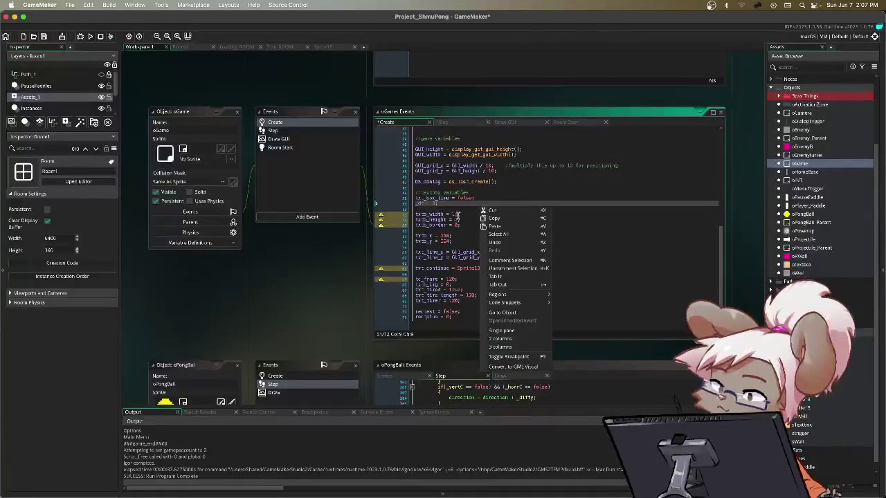
click(459, 216)
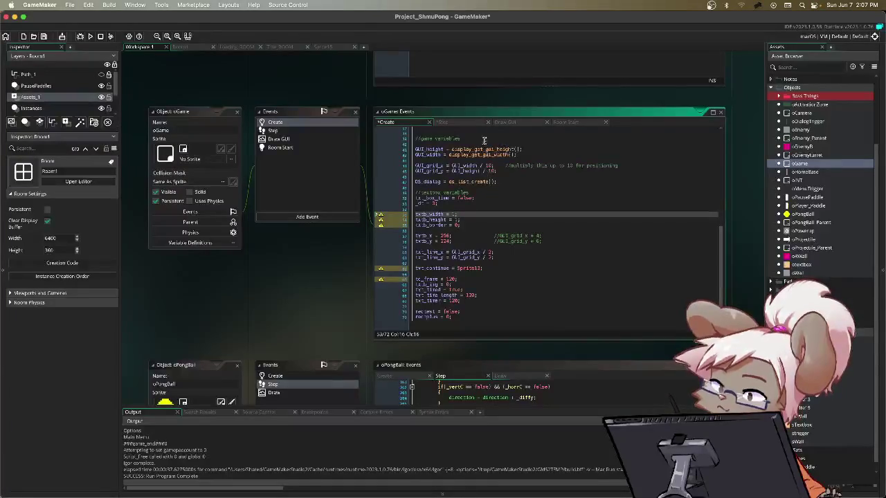
click(467, 126)
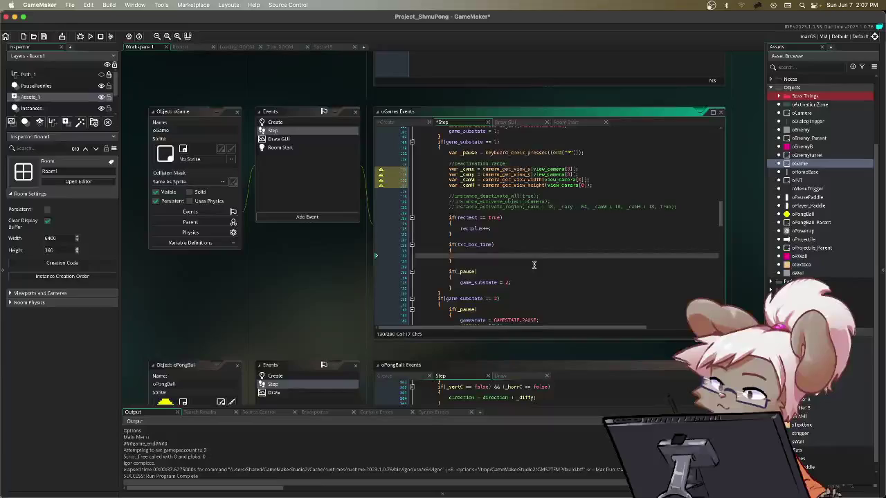
- Inside the txt_box_time block, add if(txtb_width < 5) { txtb_width += 0.25; }
text(if)
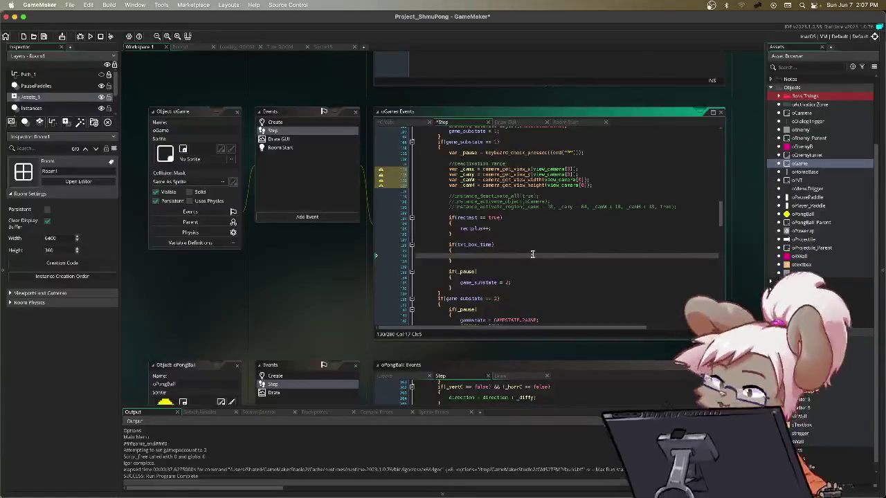
text(()
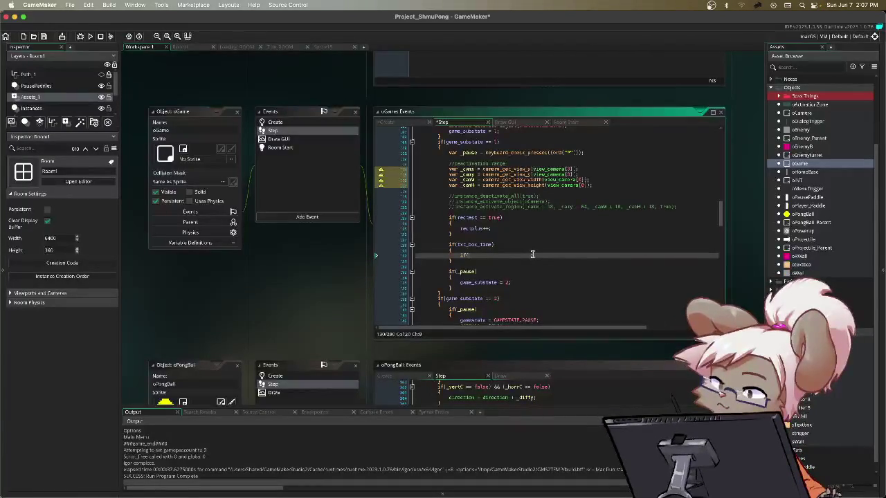
text(txt)
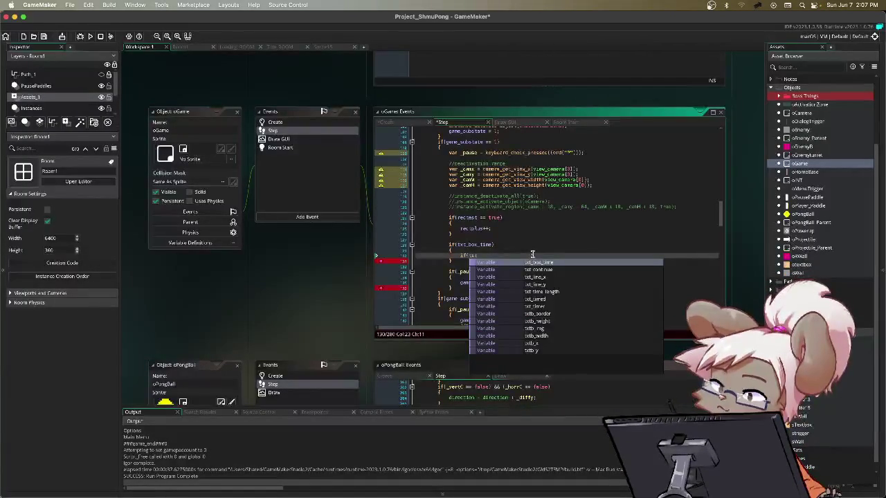
text(b)
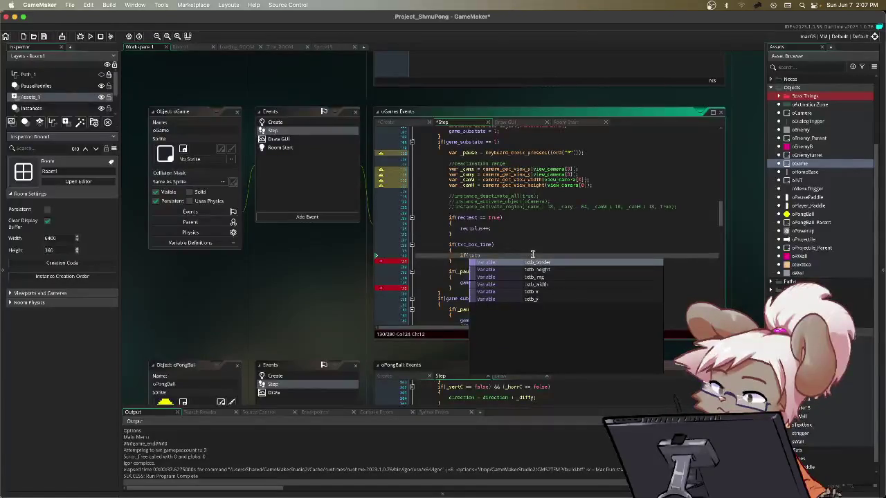
text(_widt)
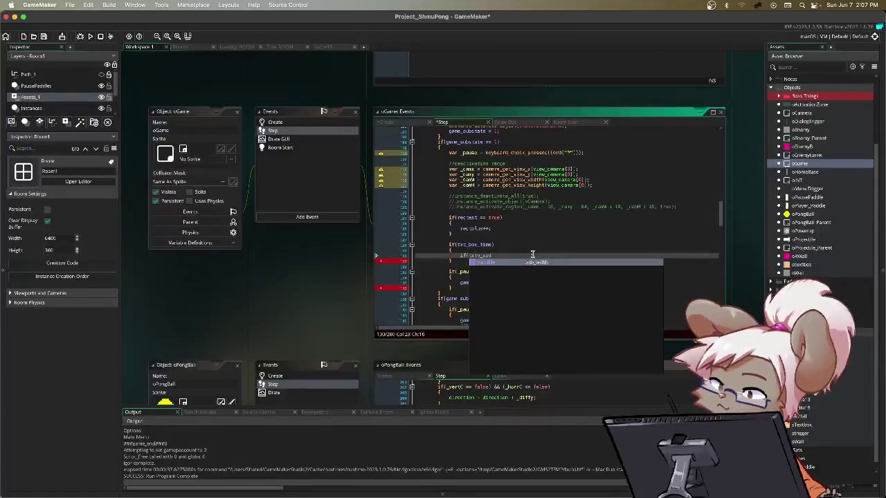
key(Return)
text(< 0)
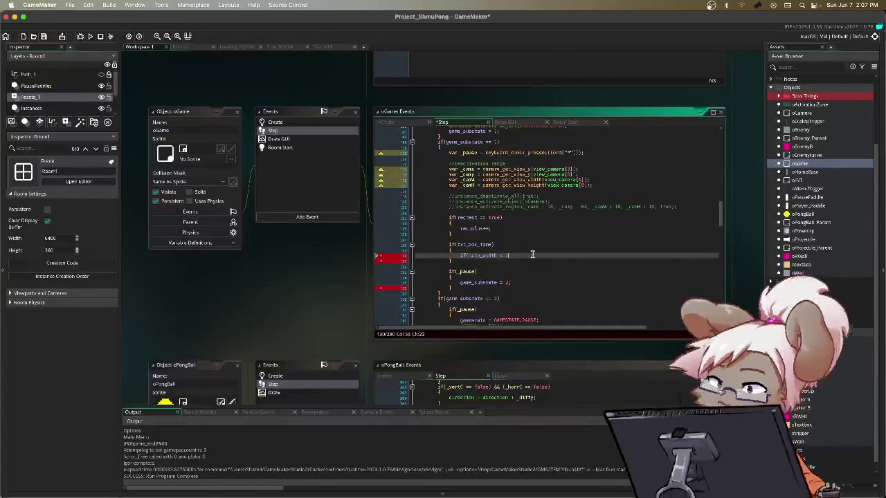
text(5))
key(Return)
text({)
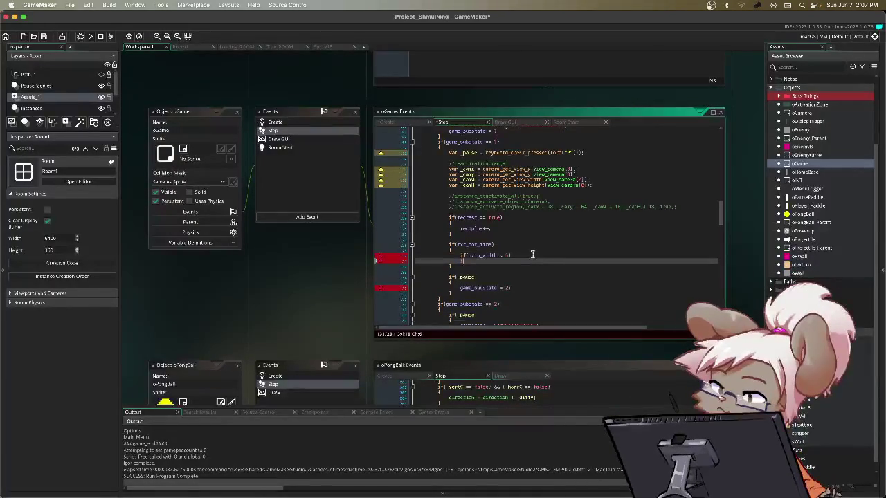
key(Return)
key(Up)
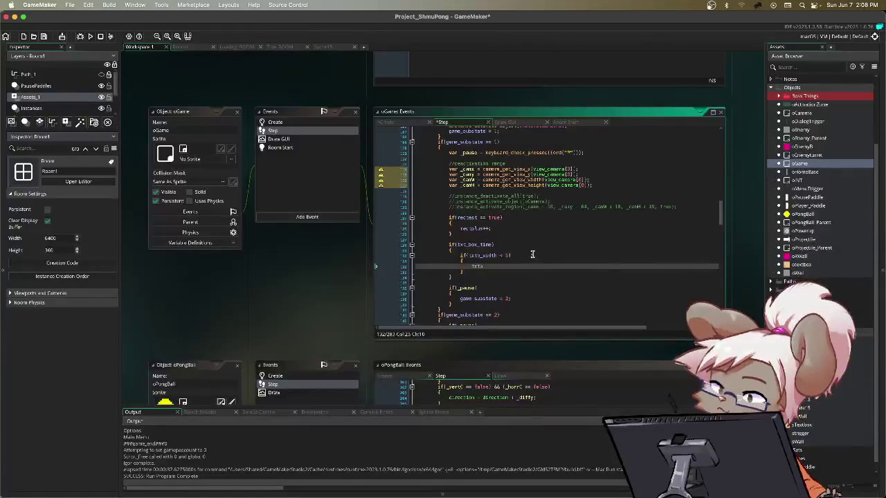
text(b_widt)
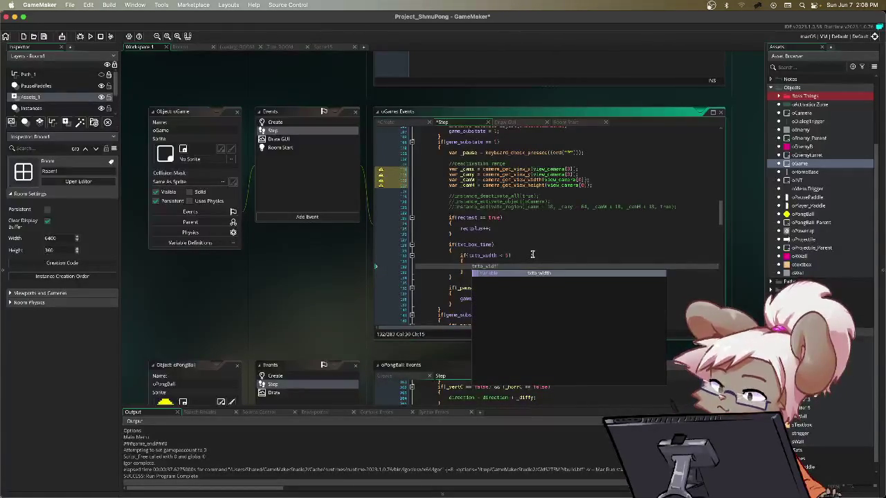
text(h += 0)
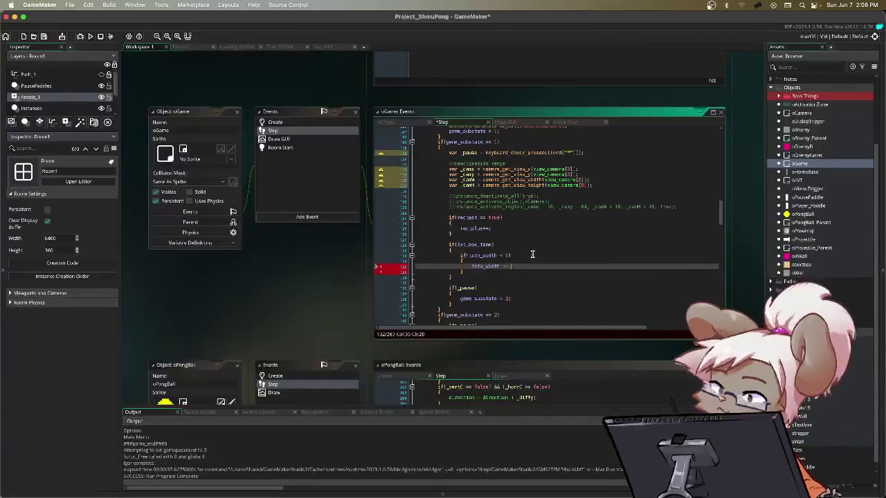
text(.25;)
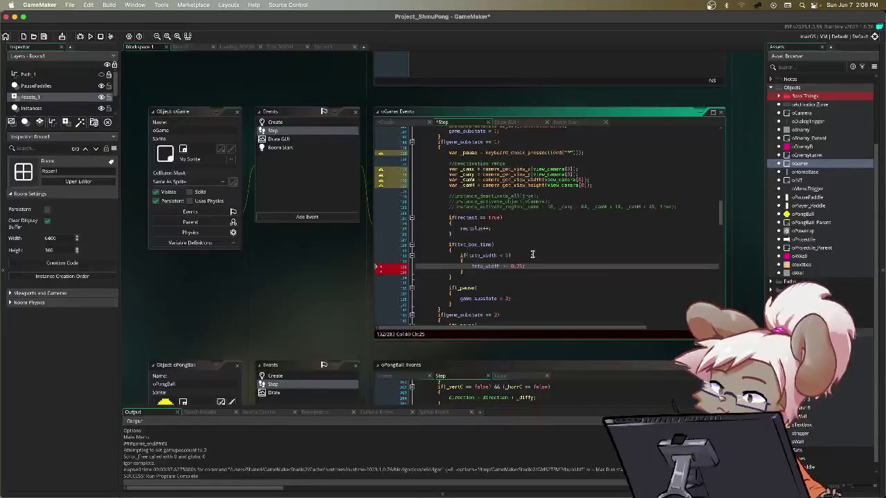
key(Down)
- Add if(txtb_height < 1.0) { txtb_height += 0.1; } below it, then return to Create code
key(Return)
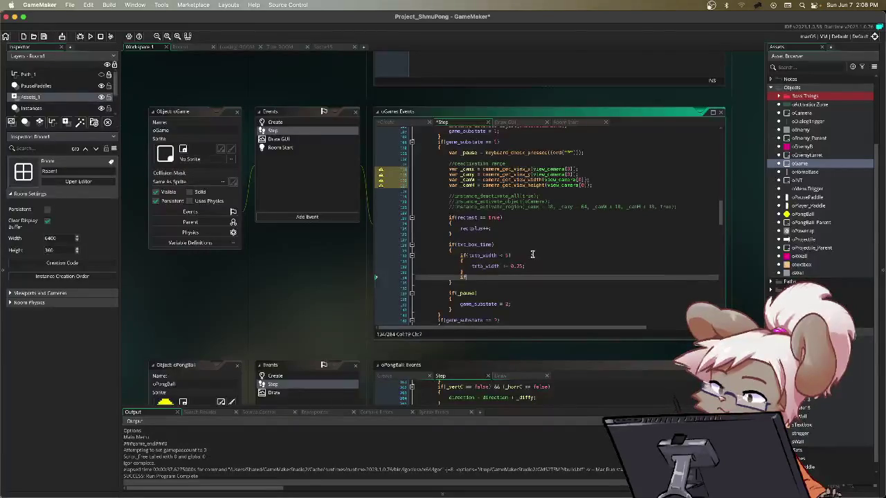
text((txto_)
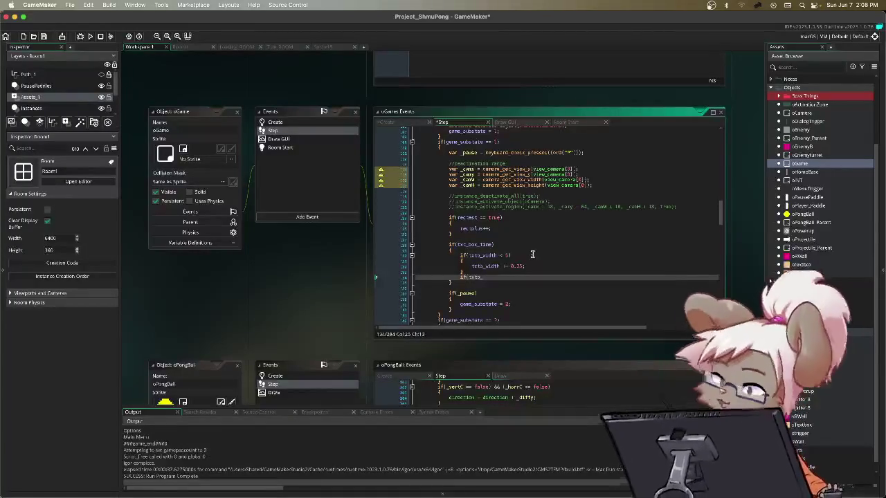
text(height )
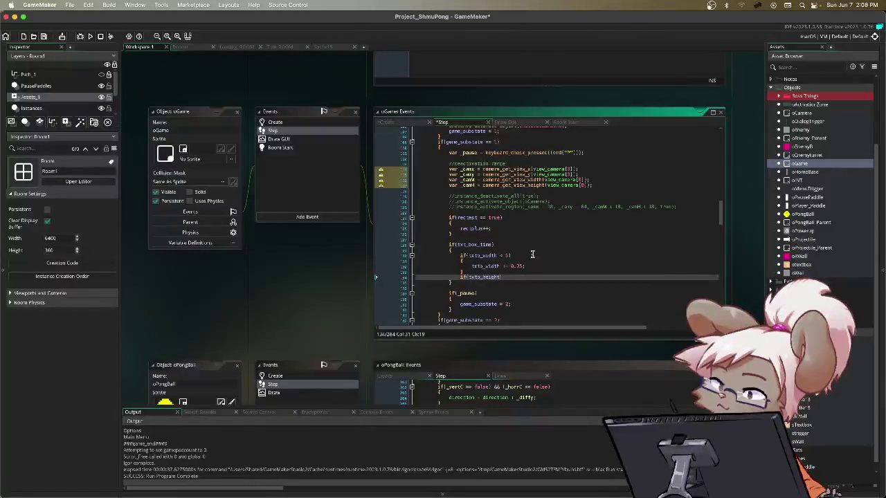
text(<)
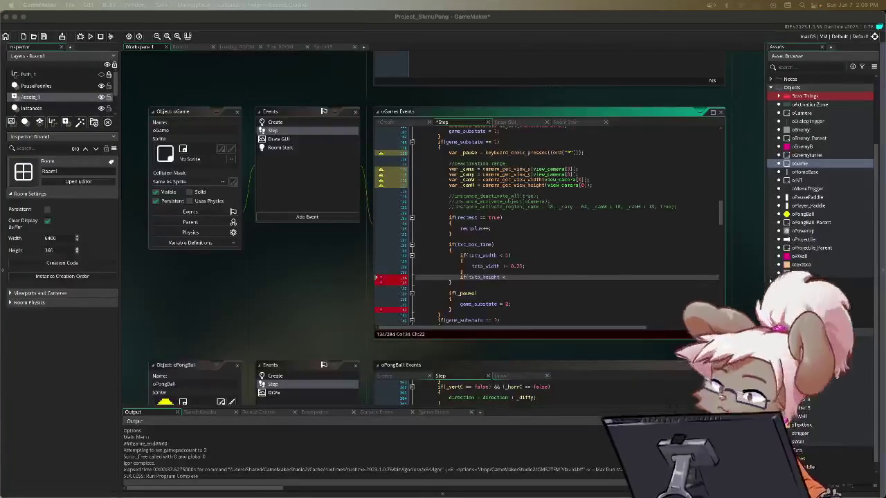
click(559, 280)
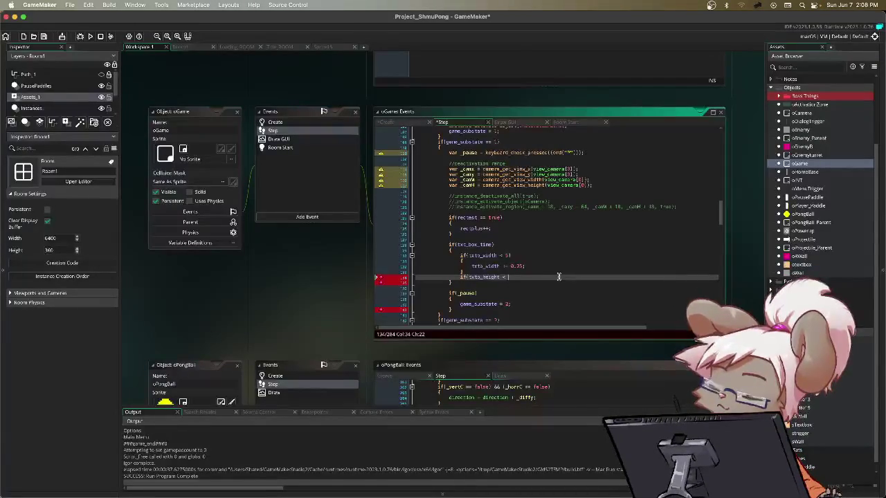
click(511, 123)
click(442, 122)
text(0)
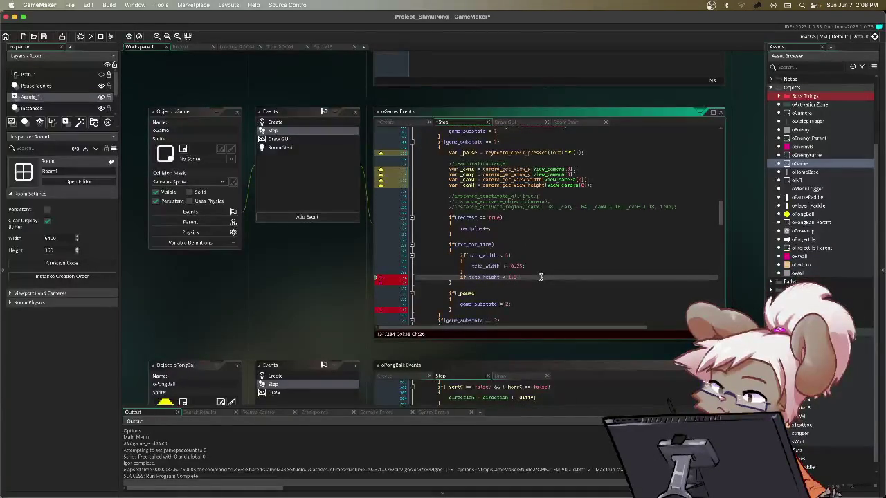
key(Return)
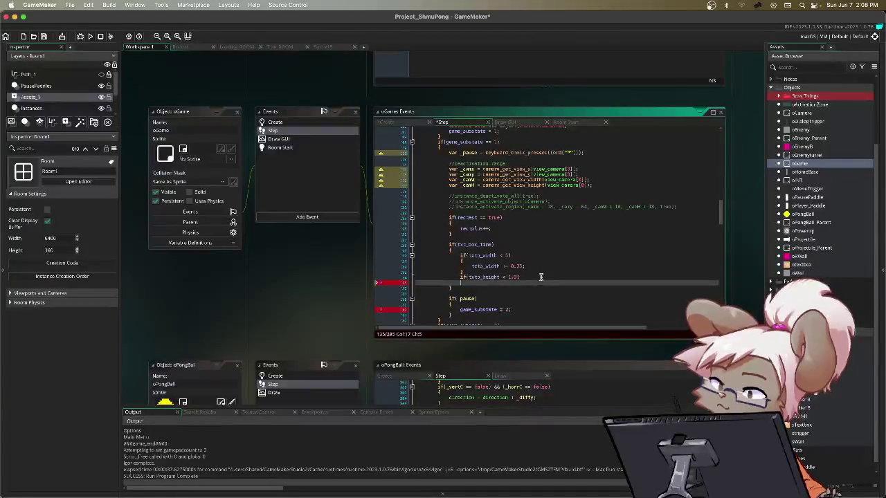
text({)
key(Return)
key(BackSpace)
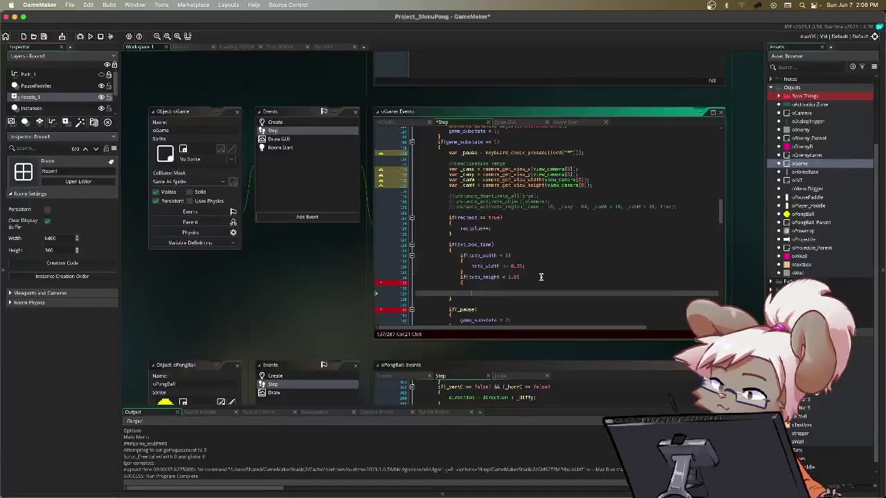
key(Up)
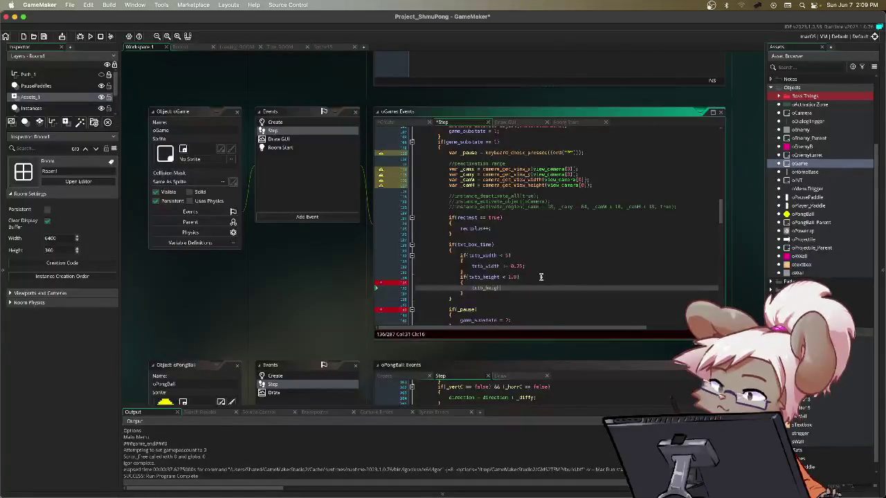
text( += 0)
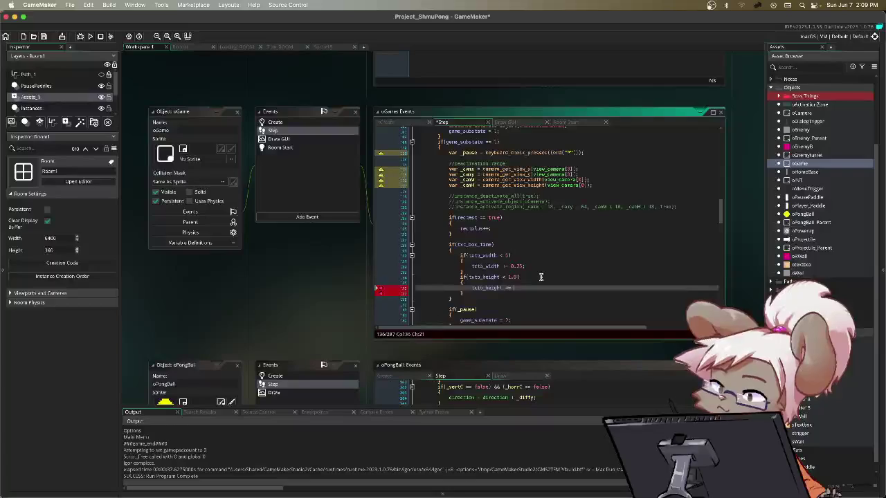
text(.1;)
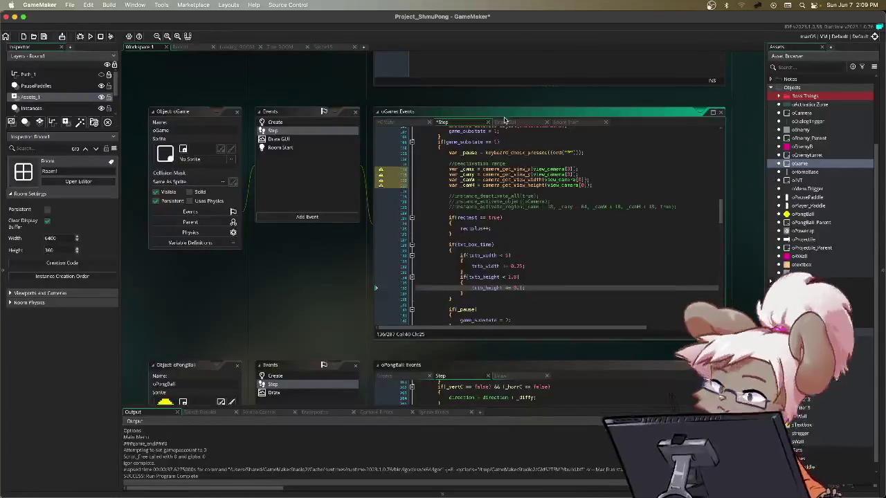
click(404, 123)
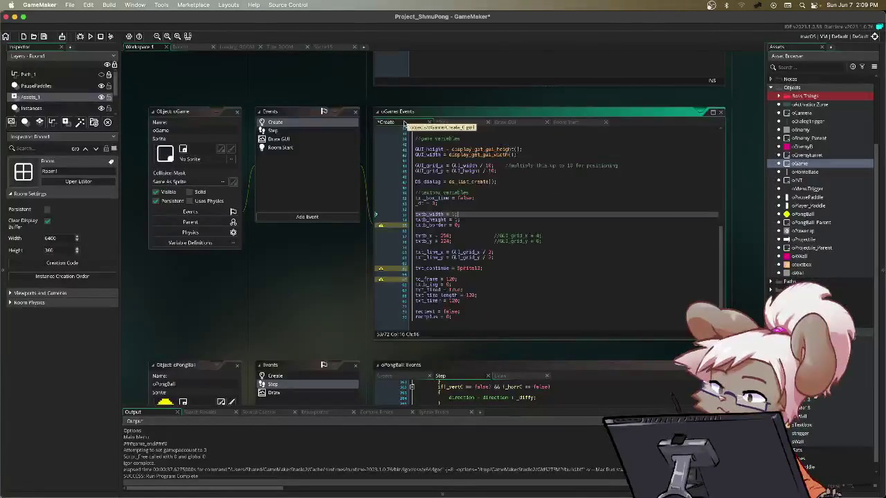
- Delete the hardcoded 256 and 224 so the lines read GUI_grid_x + 4 and GUI_grid_y + 4
click(493, 236)
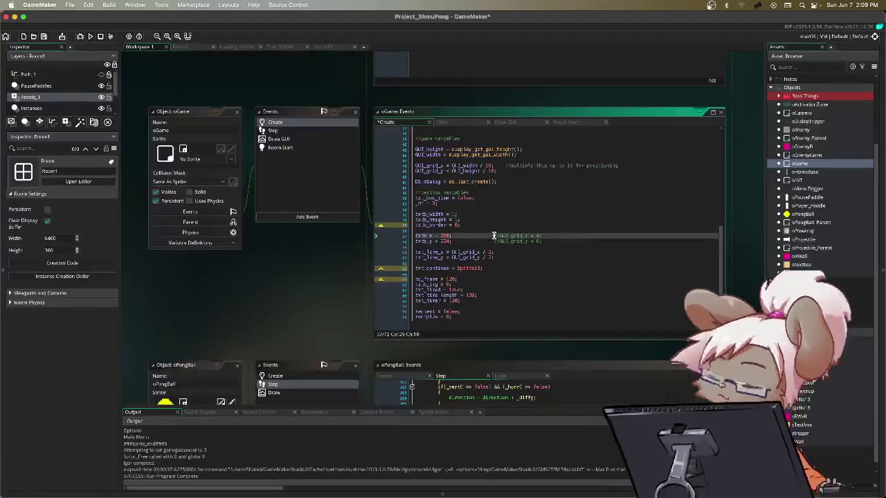
drag(494, 236, 440, 238)
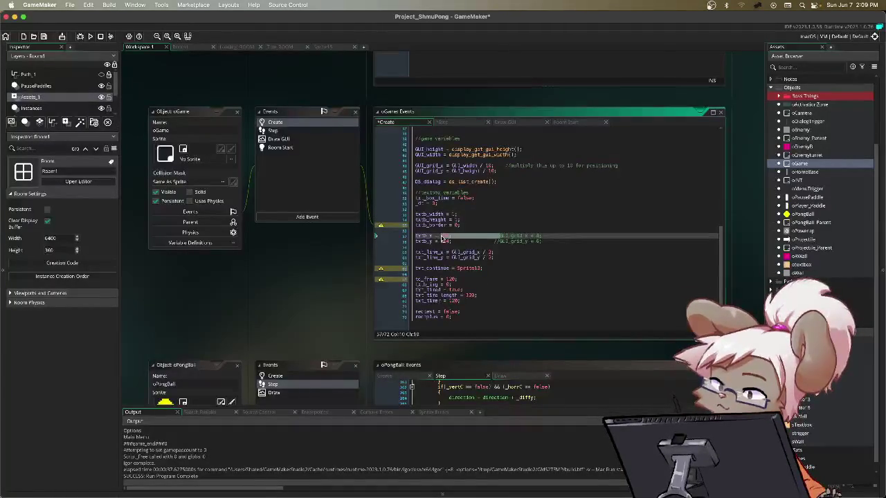
key(BackSpace)
drag(499, 242, 443, 246)
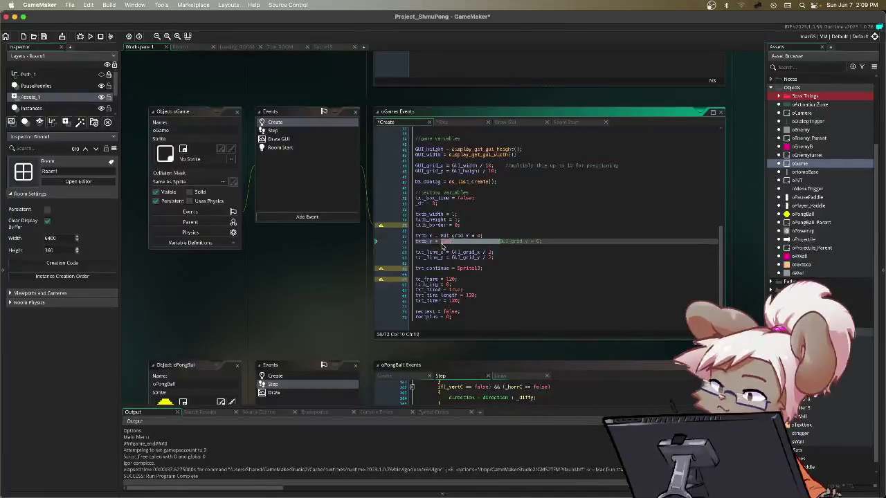
key(BackSpace)
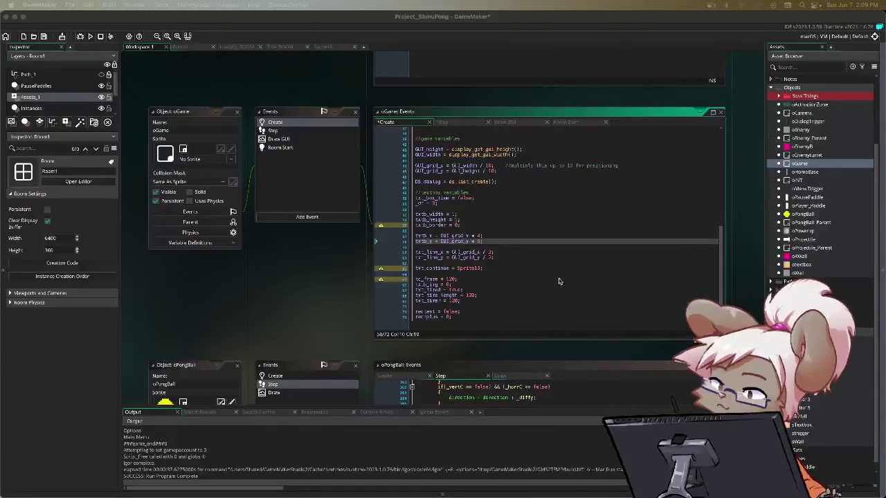
click(517, 241)
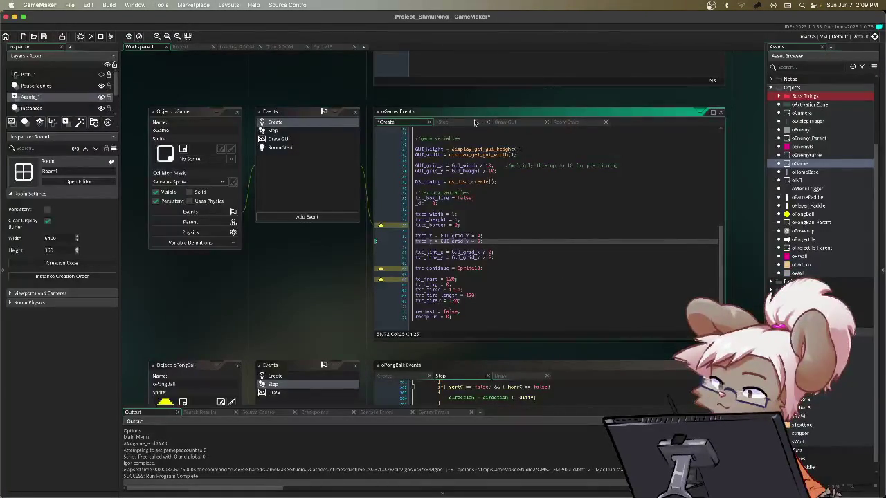
- Replace draw_sprite_ext's fixed scale arguments with txtb_width, txtb_height, save, and run the game
click(513, 122)
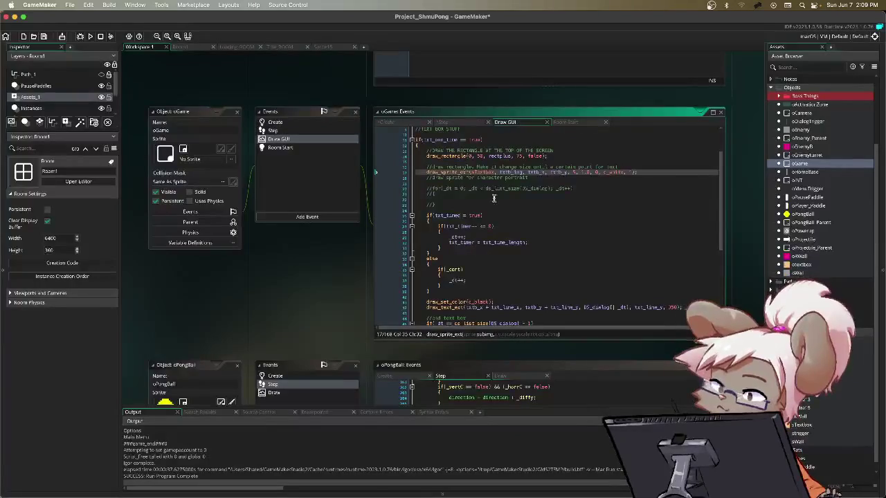
click(573, 171)
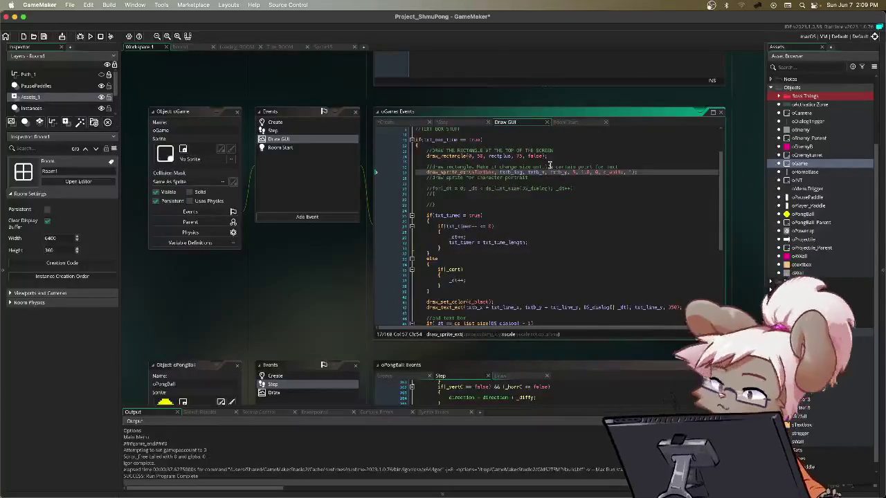
key(BackSpace)
text(txtb_sca)
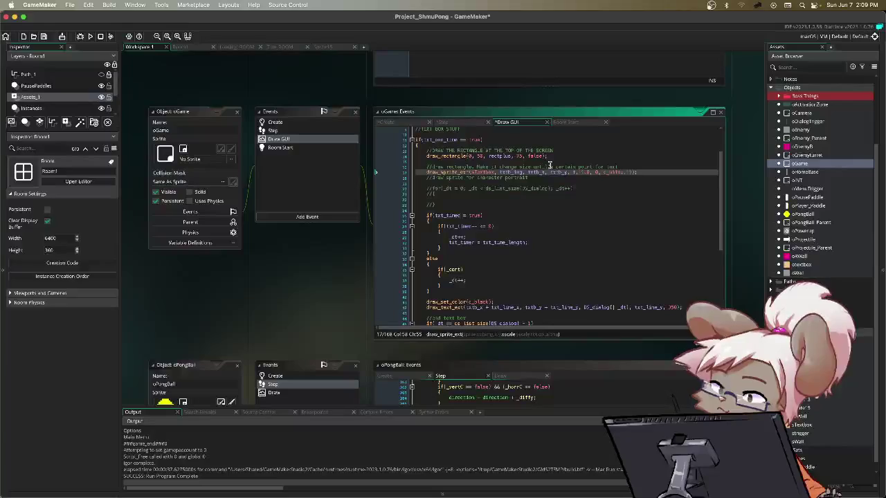
text(le)
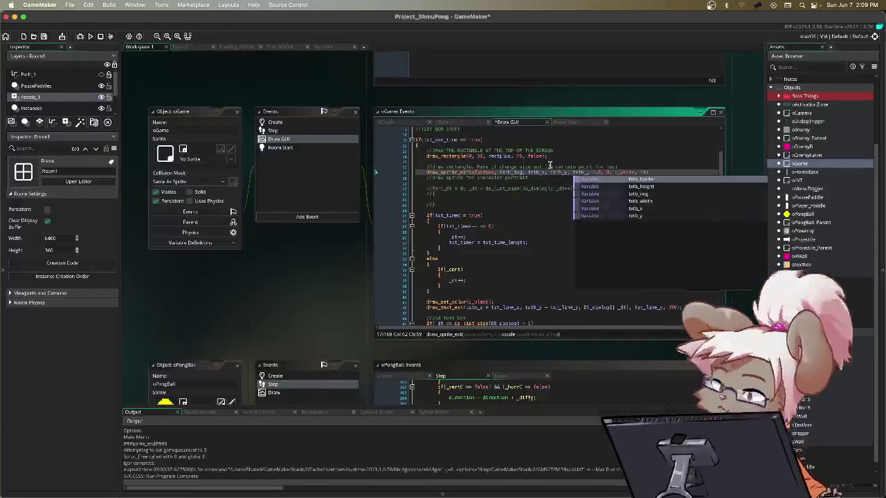
key(Return)
text(, txtb_width)
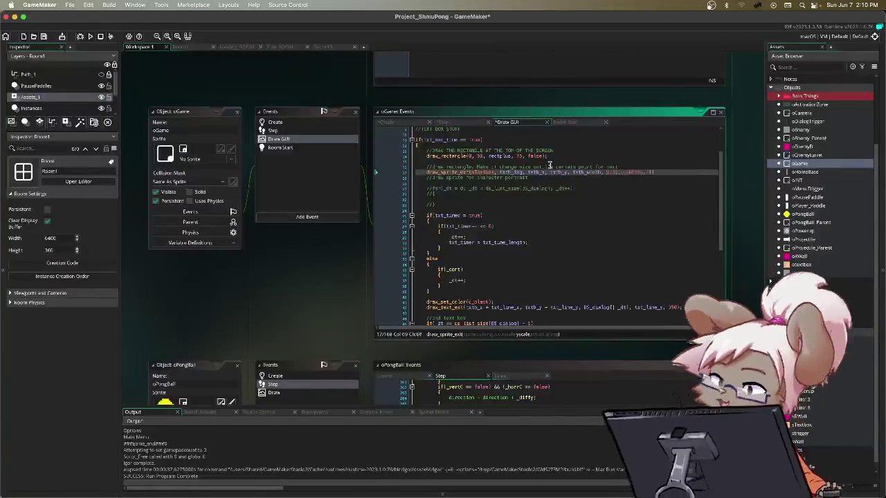
text(b_height, 0, c_white, 1);)
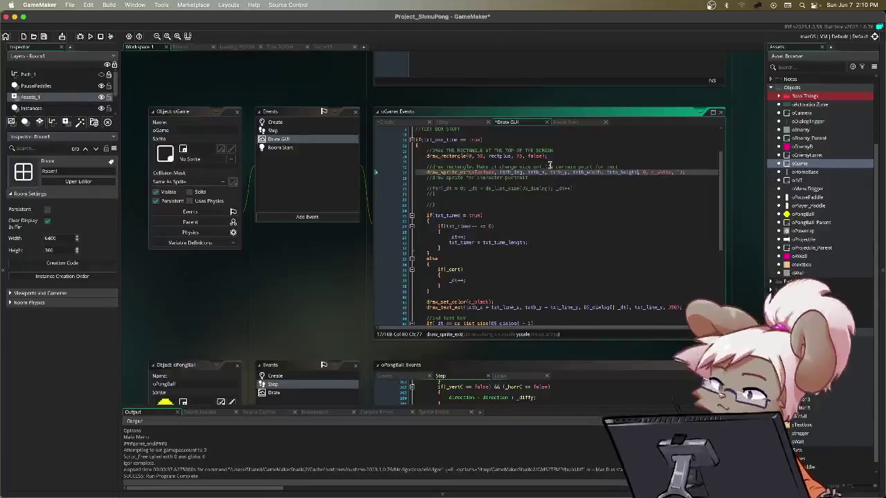
key(ctrl+s)
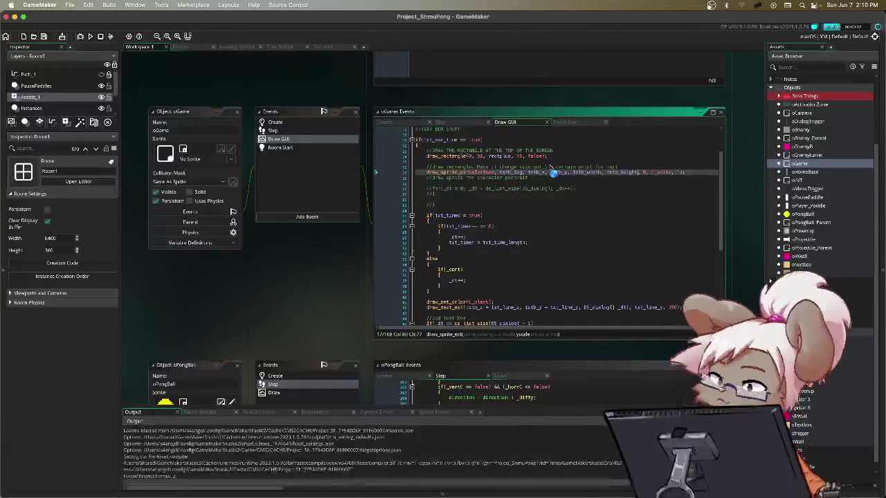
key(F5)
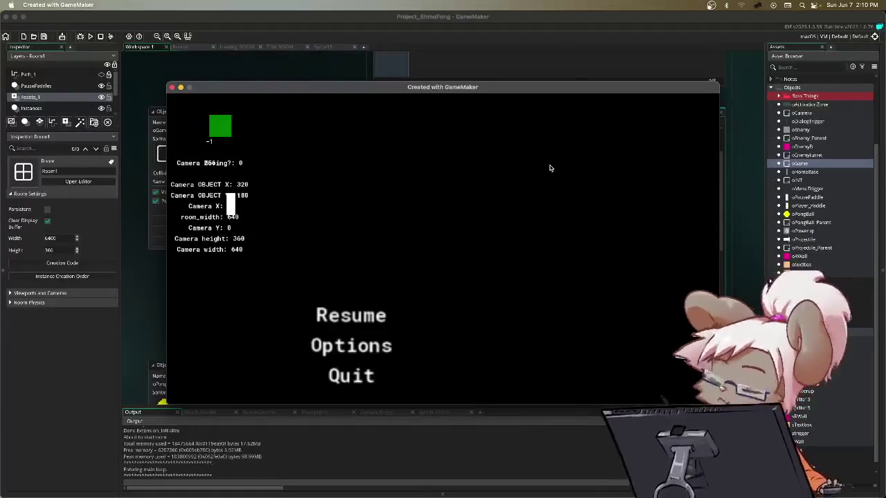
key(Return)
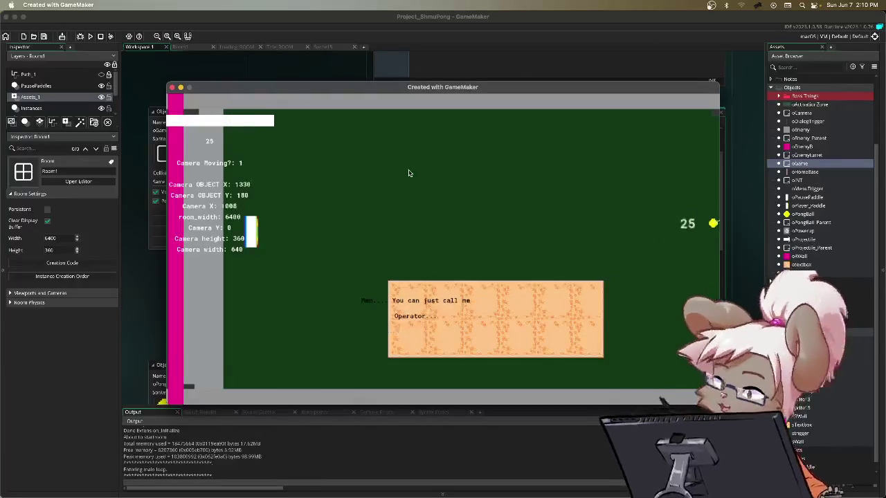
key(Escape)
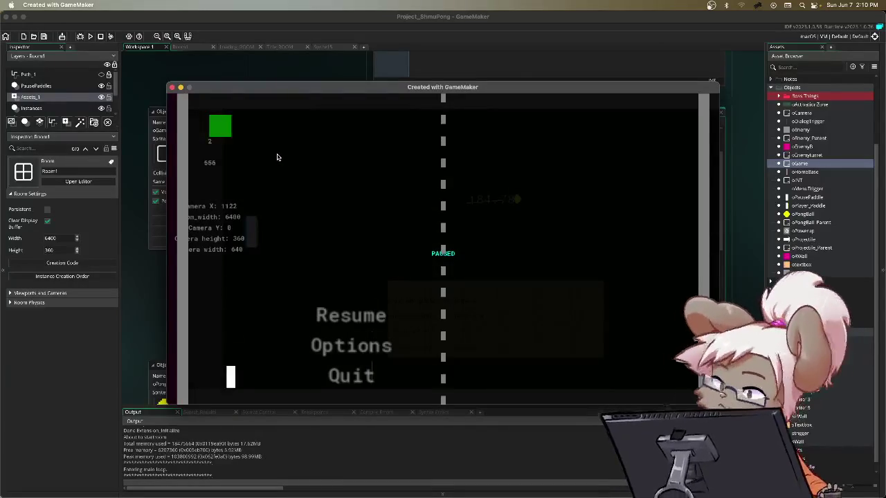
key(super+q)
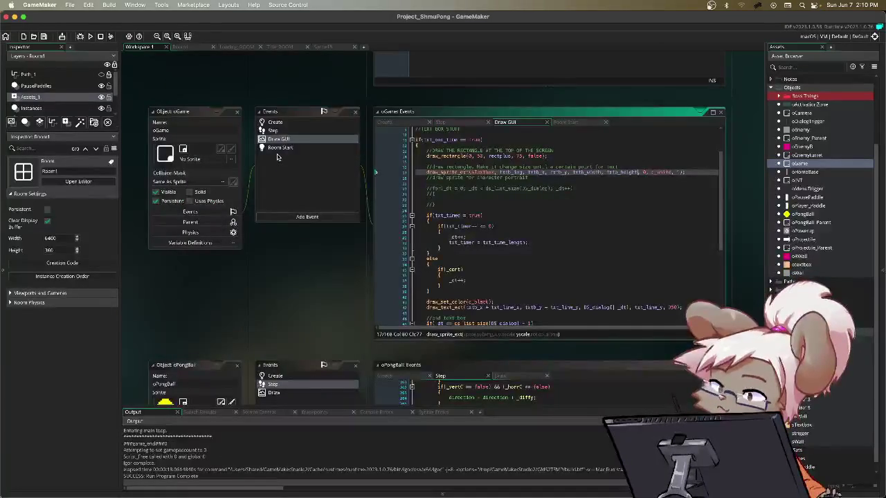
- Insert draw_set_halign(fa_center); at the top of the textbox drawing block, then save and run ShmuPong
click(529, 146)
key(Return)
text(draw_set_)
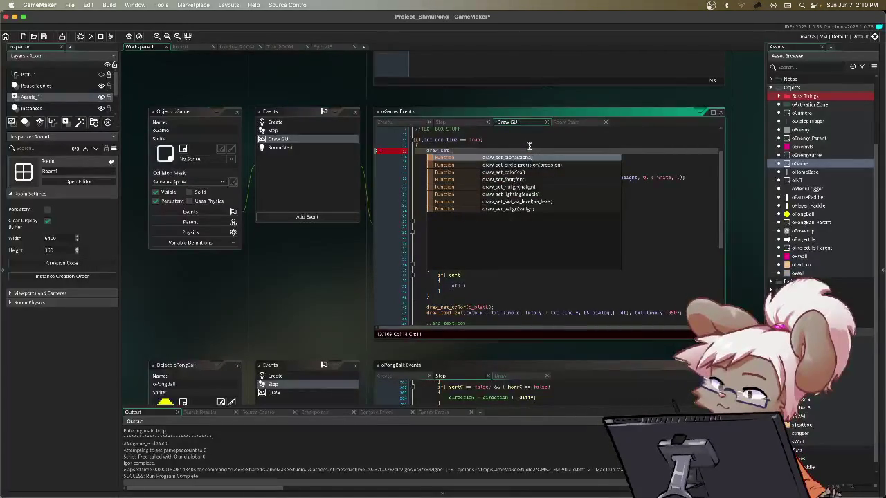
text(h)
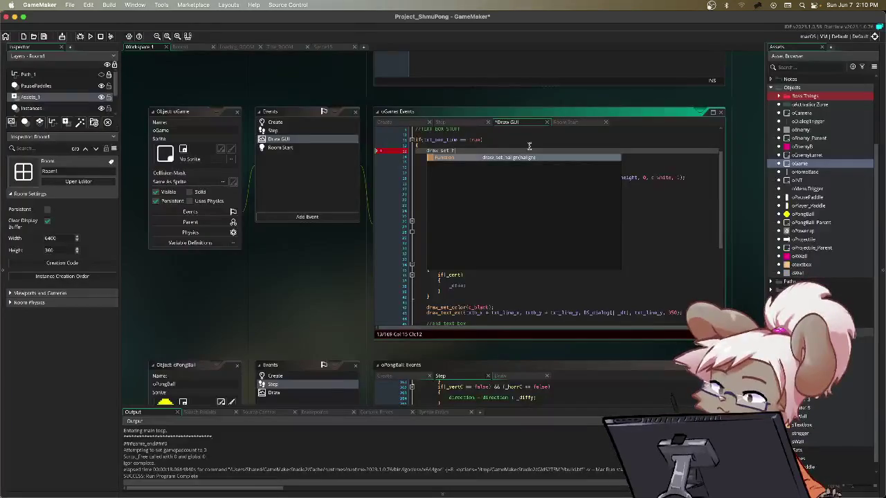
text(align()
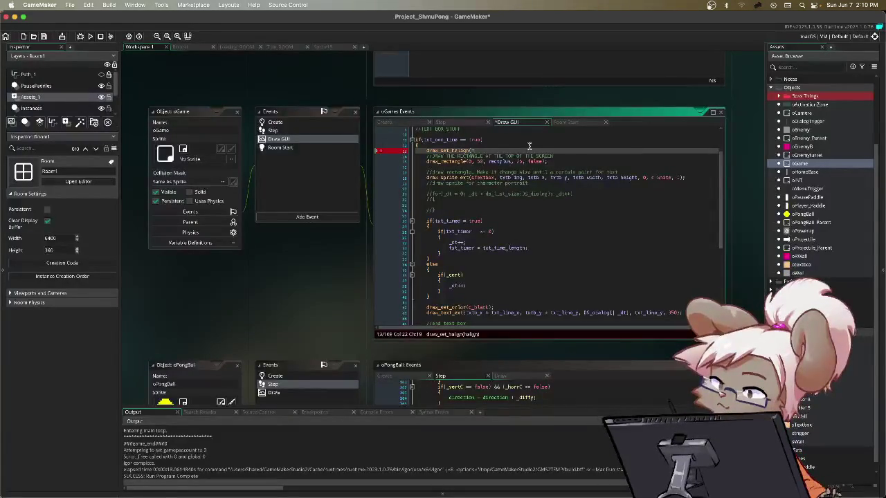
text(fa_cen)
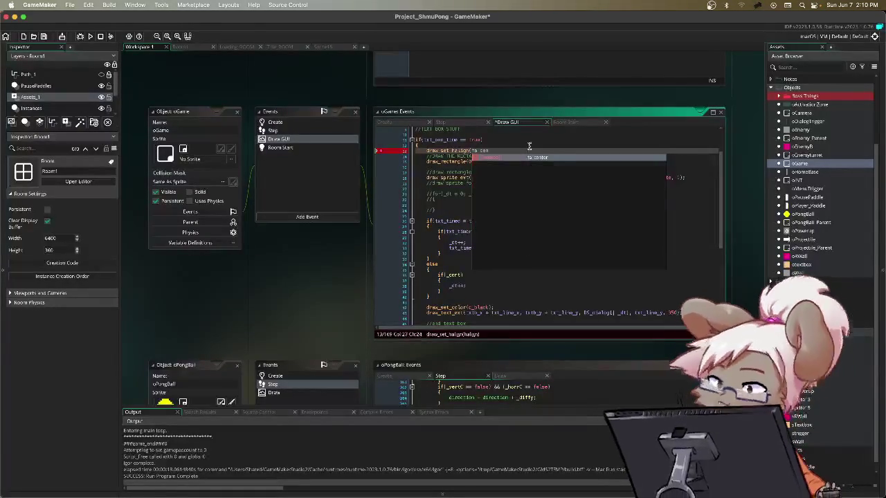
text(ter);)
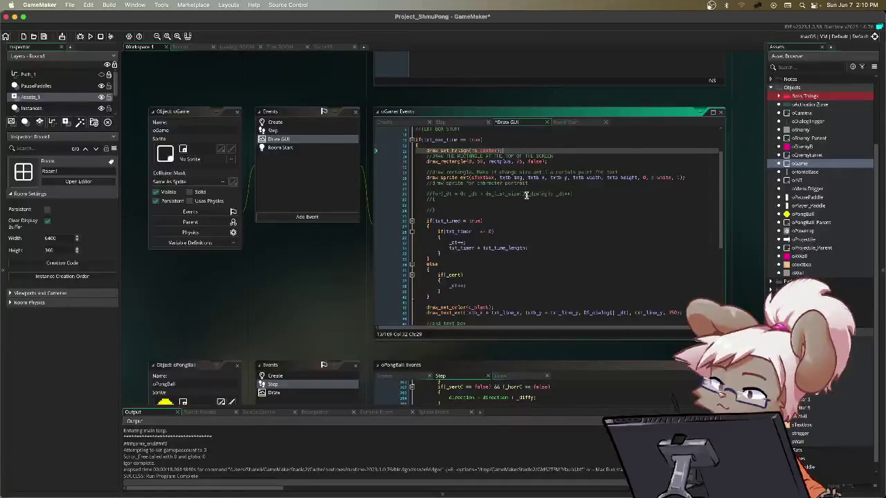
scroll(526, 195, down, 3)
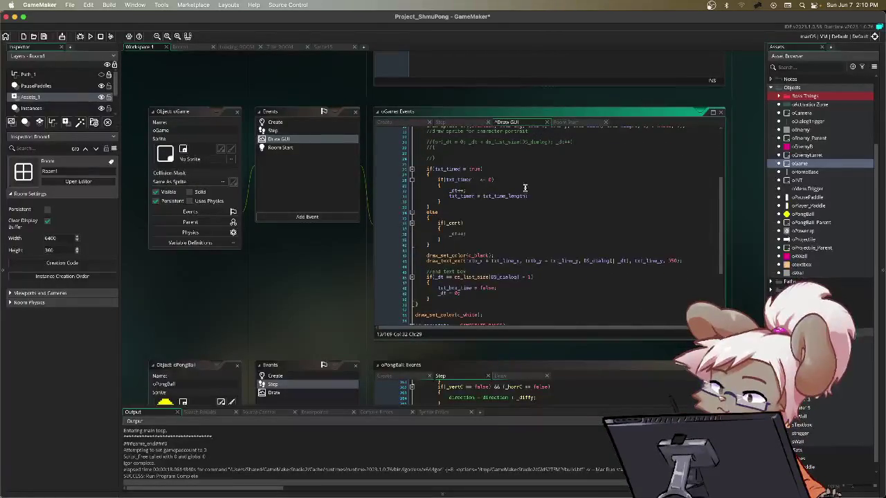
scroll(522, 183, down, 3)
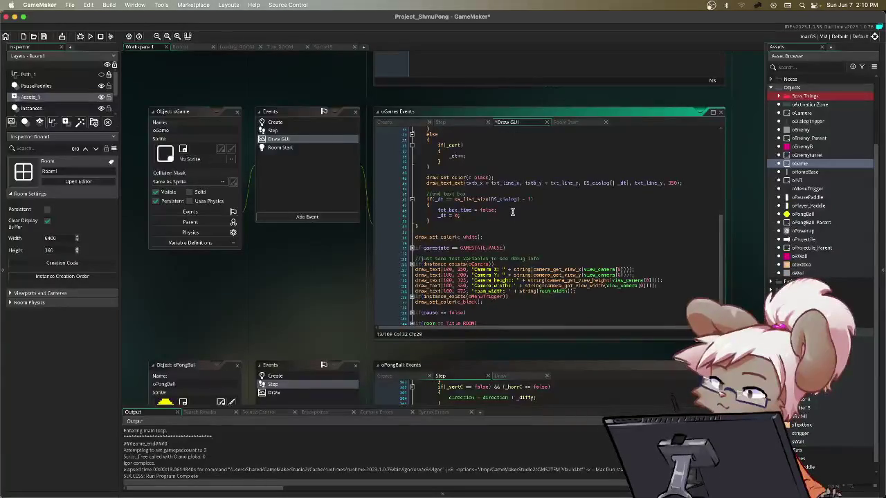
key(F5)
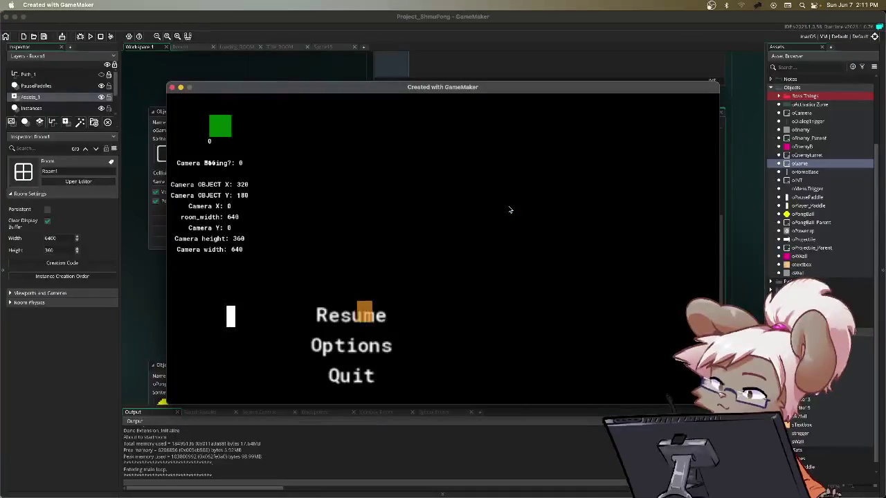
key(Return)
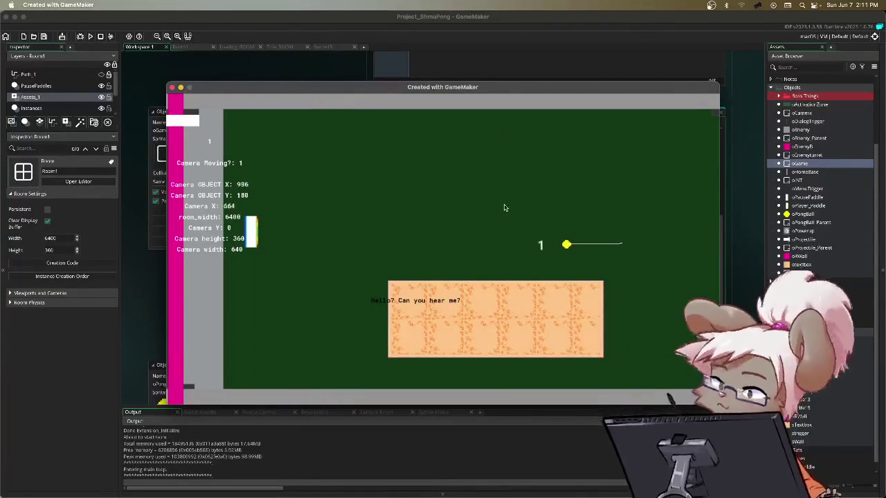
key(Escape)
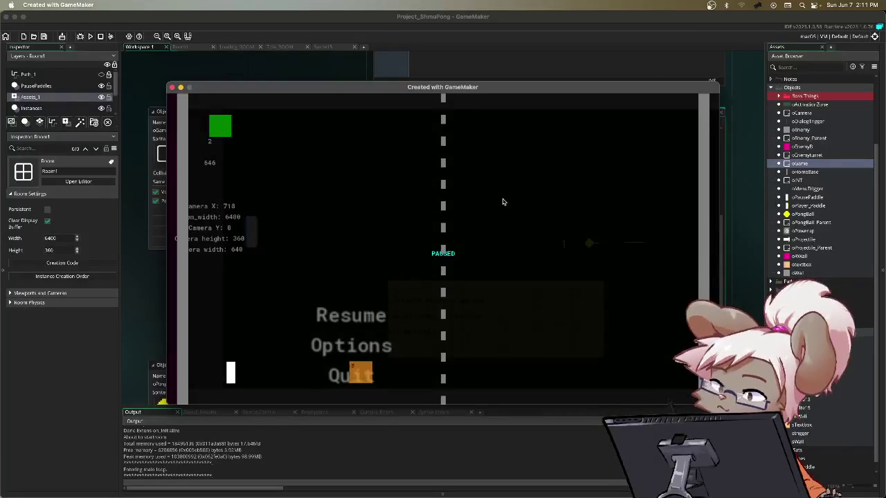
key(Return)
scroll(481, 168, up, 10)
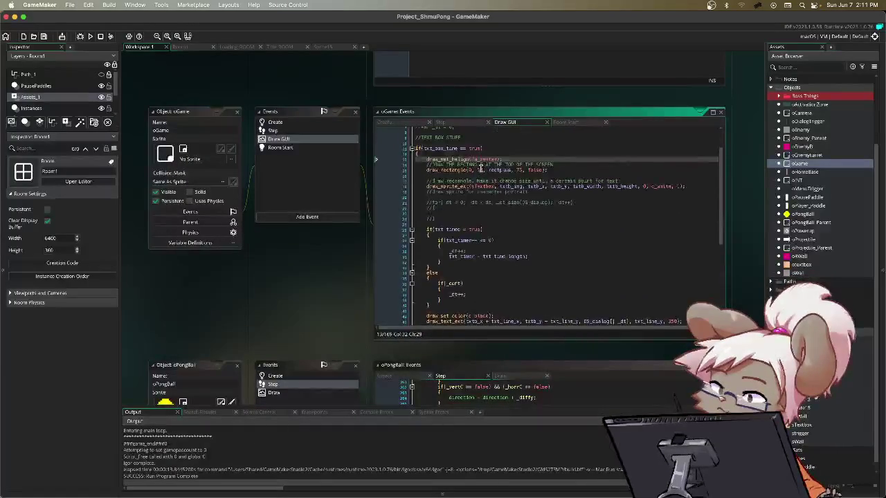
scroll(480, 168, down, 5)
scroll(481, 169, up, 4)
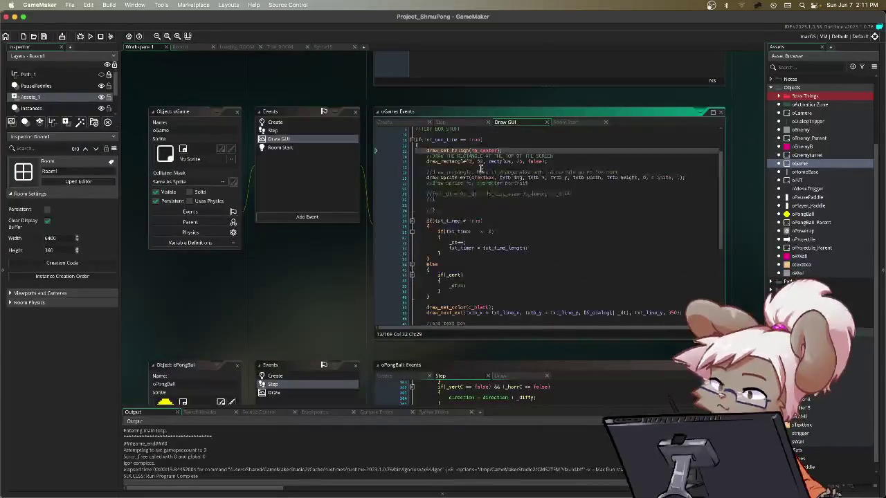
scroll(480, 168, up, 1)
key(shift+Up)
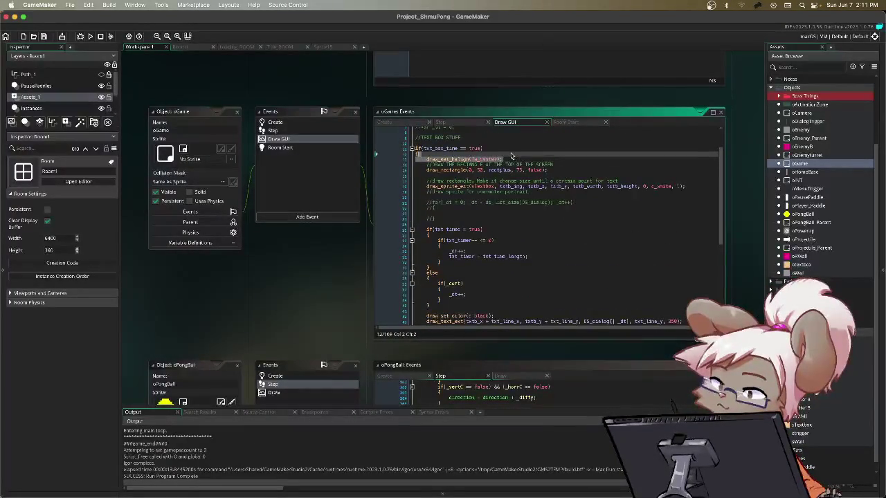